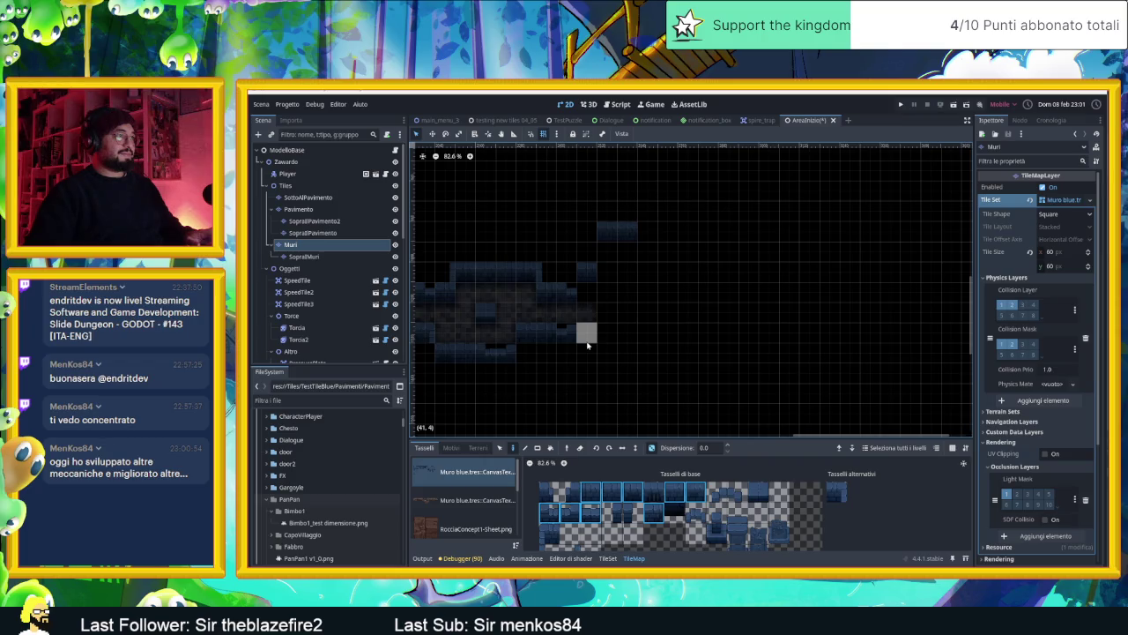
- Paint three wall tiles extending the upper wall row to the right
{"action": "left_click", "coordinate": [611, 379]}
{"action": "left_click", "coordinate": [629, 374]}
{"action": "left_click", "coordinate": [652, 377]}
- Extend the lower wall row with three more wall tiles to the right
{"action": "left_click", "coordinate": [668, 392]}
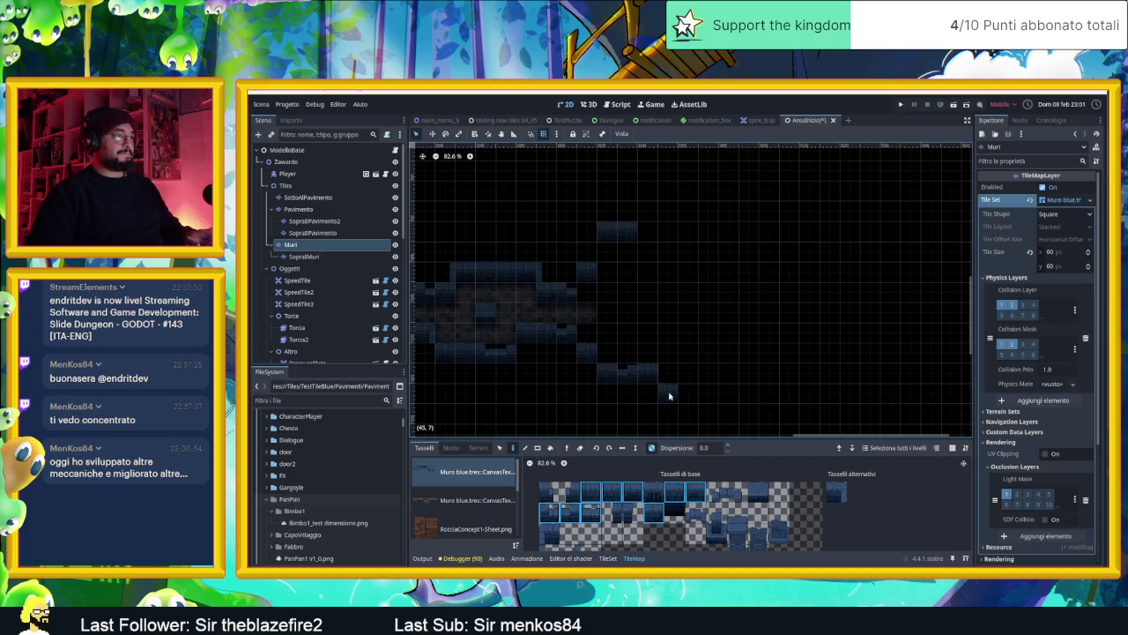
{"action": "left_click", "coordinate": [691, 393]}
{"action": "left_click", "coordinate": [709, 394]}
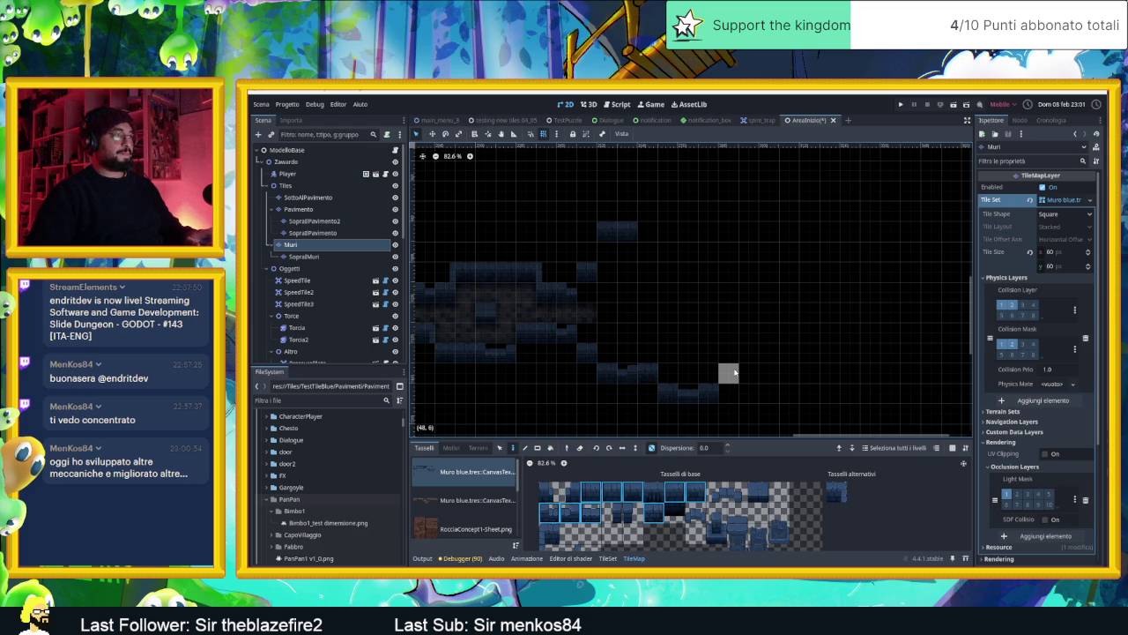
{"action": "scroll", "coordinate": [758, 362], "scroll_direction": "left", "scroll_amount": 3}
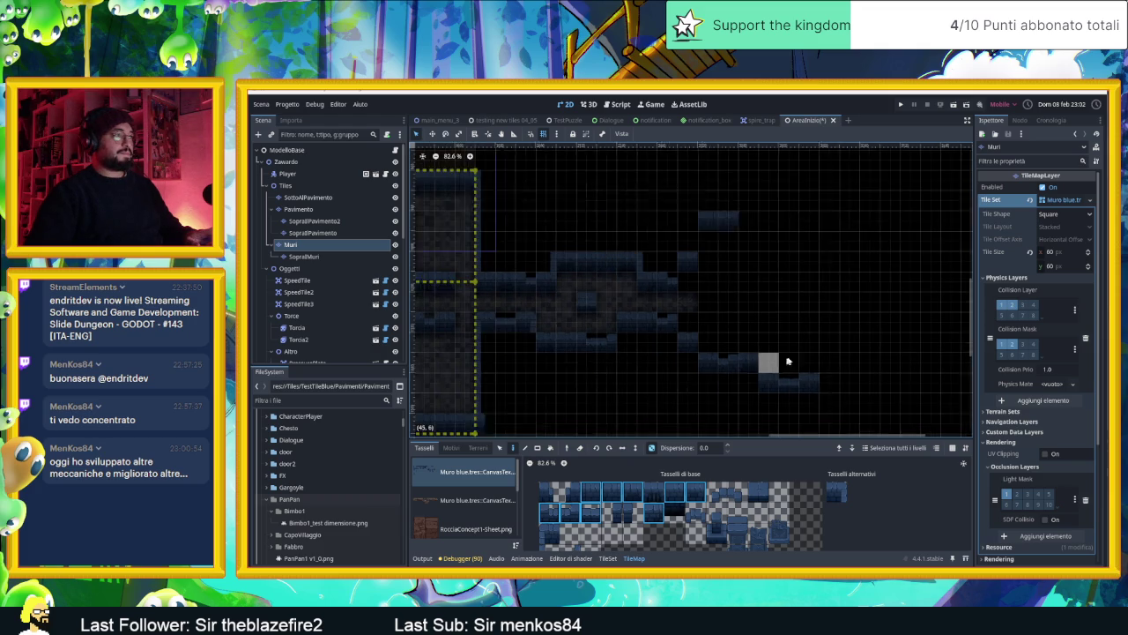
{"action": "scroll", "coordinate": [775, 354], "scroll_direction": "left", "scroll_amount": 2}
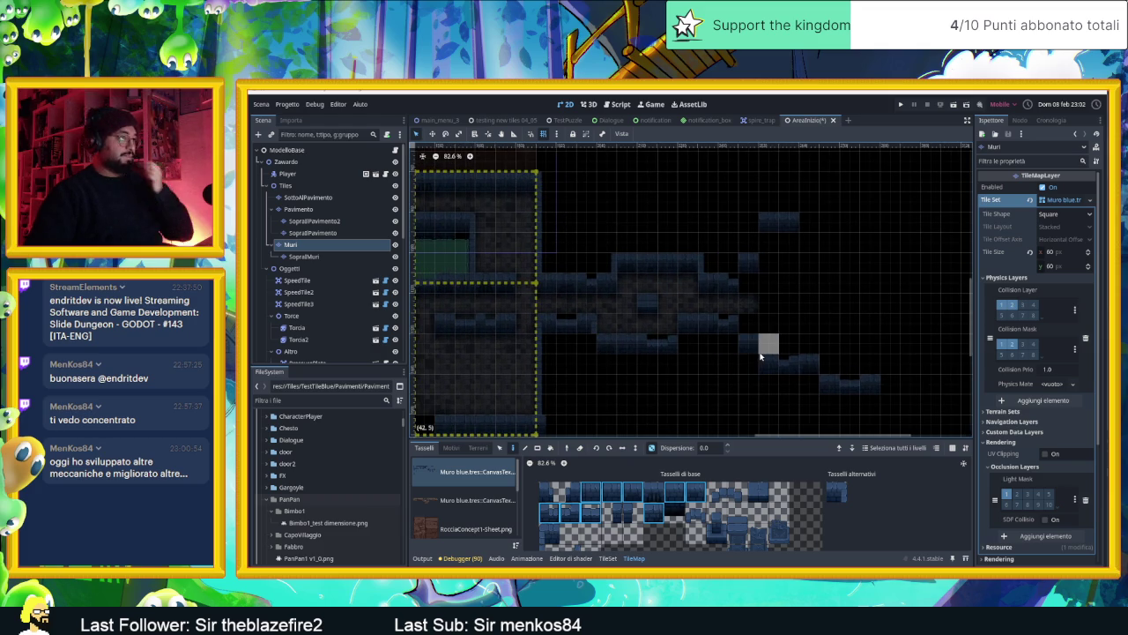
{"action": "scroll", "coordinate": [773, 322], "scroll_direction": "down", "scroll_amount": 1}
{"action": "scroll", "coordinate": [784, 328], "scroll_direction": "left", "scroll_amount": 2}
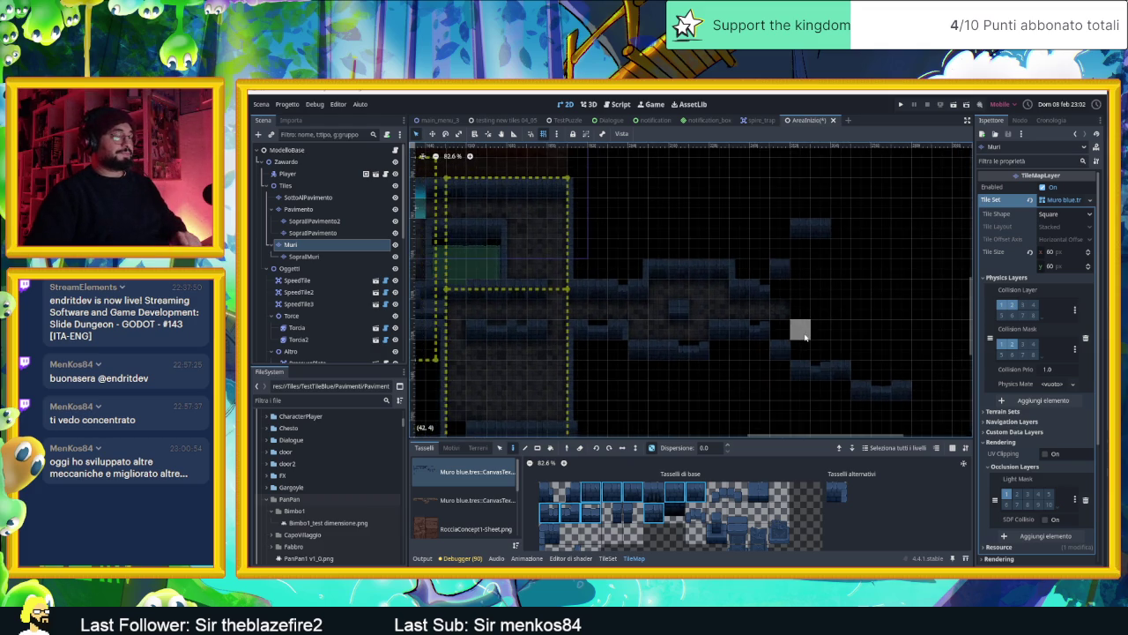
{"action": "scroll", "coordinate": [804, 335], "scroll_direction": "up", "scroll_amount": 2}
{"action": "scroll", "coordinate": [816, 329], "scroll_direction": "right", "scroll_amount": 3}
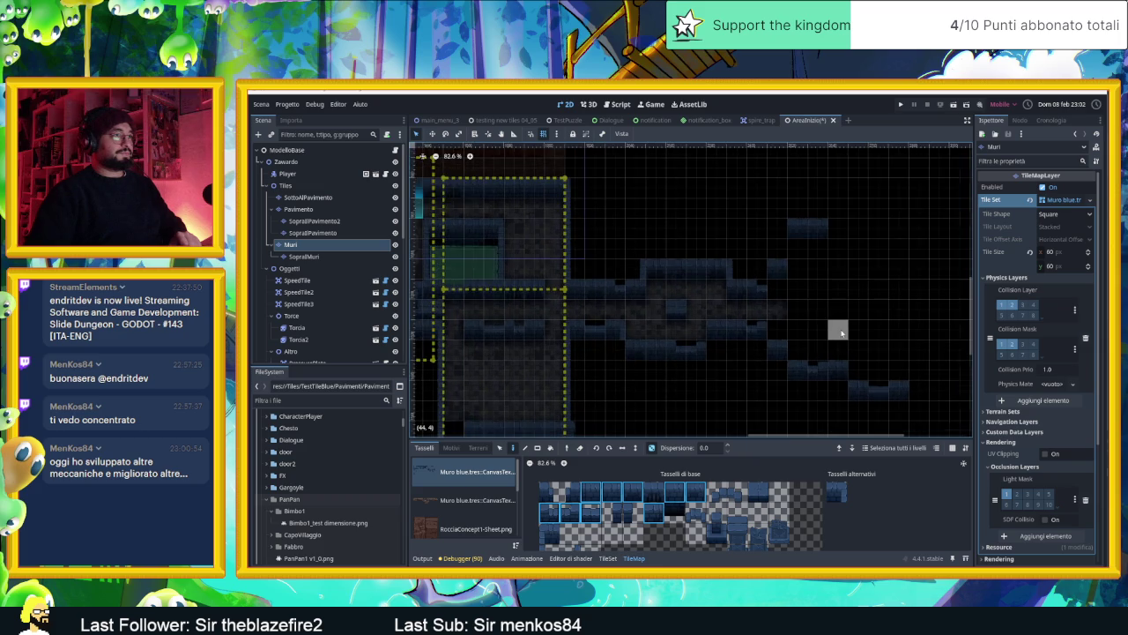
{"action": "scroll", "coordinate": [753, 335], "scroll_direction": "right", "scroll_amount": 1}
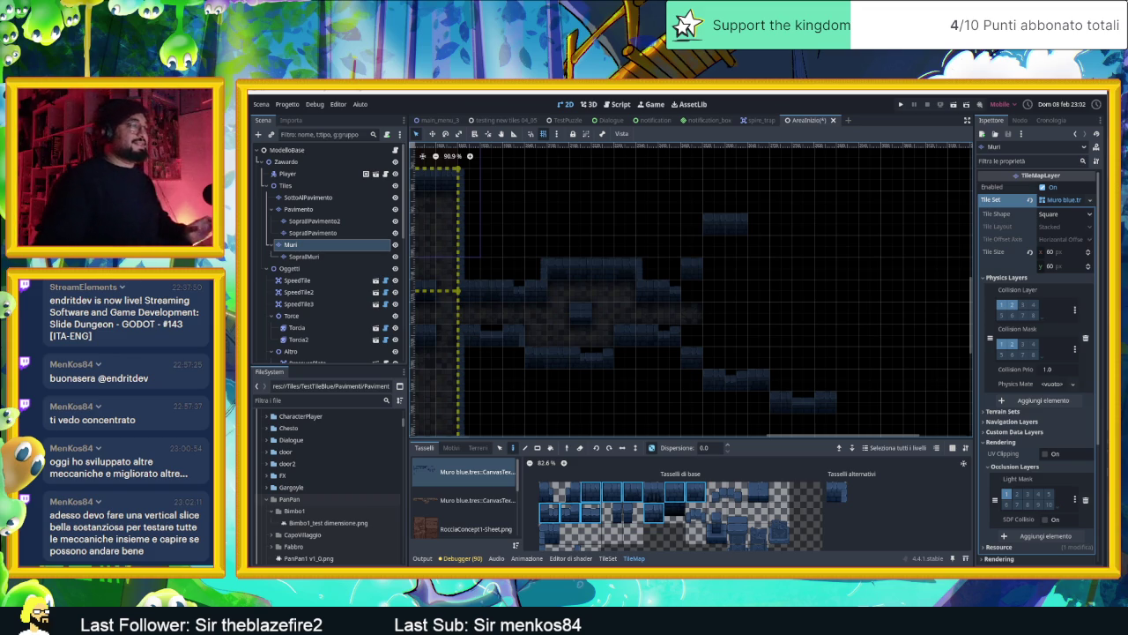
- Paint the new room's top wall row and a vertical wall column down its right side
{"action": "scroll", "coordinate": [752, 229], "scroll_direction": "up", "scroll_amount": 2}
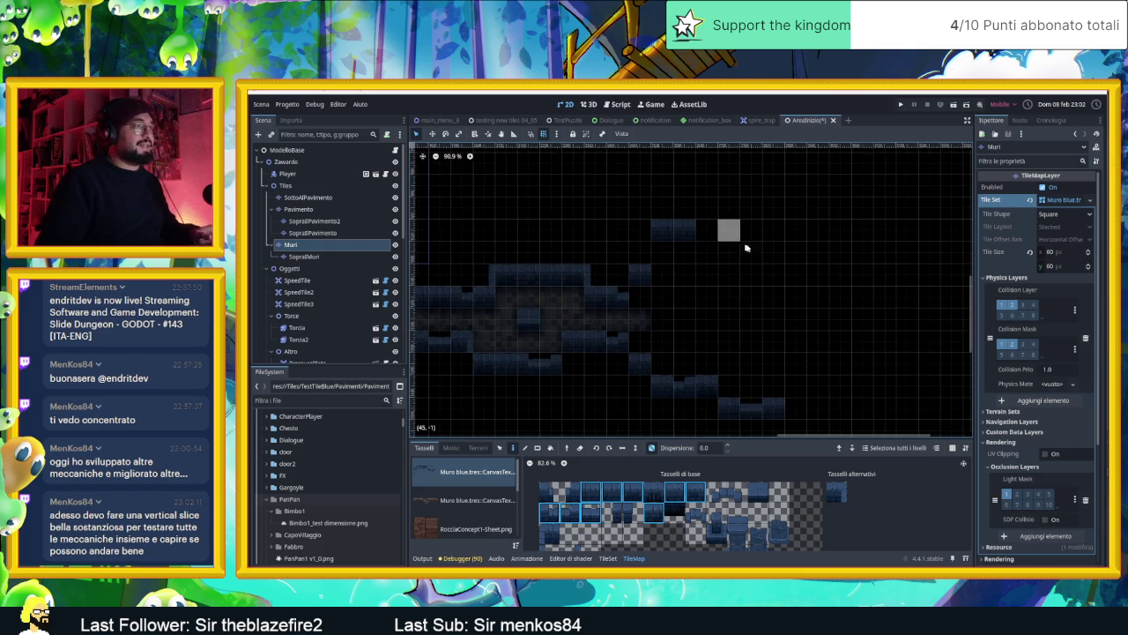
{"action": "scroll", "coordinate": [697, 202], "scroll_direction": "right", "scroll_amount": 2}
{"action": "scroll", "coordinate": [667, 202], "scroll_direction": "down", "scroll_amount": 1}
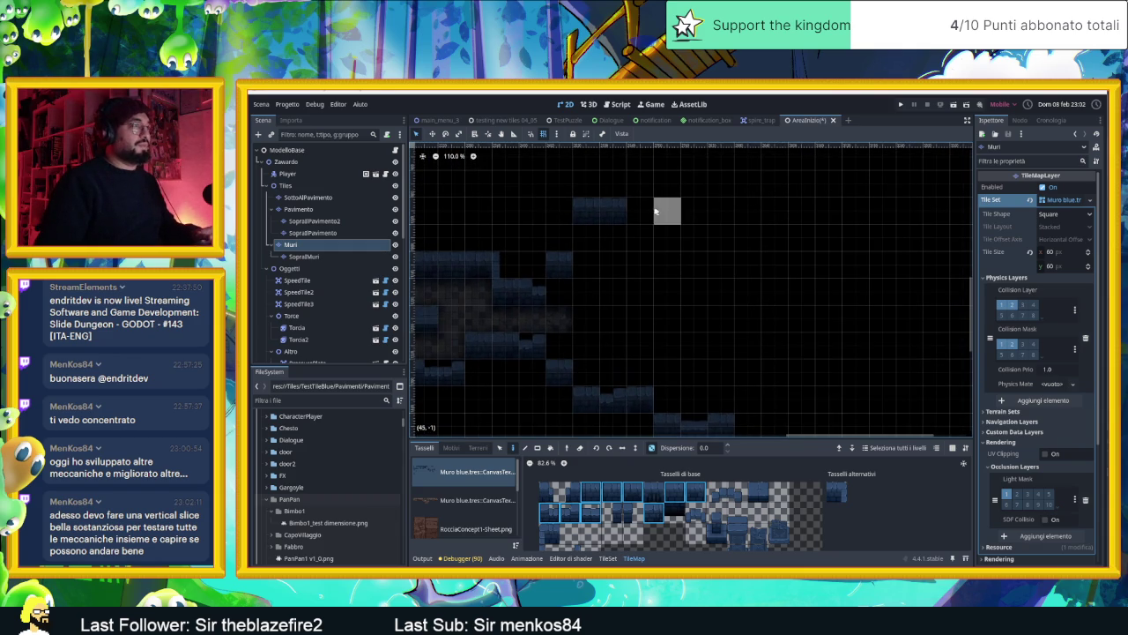
{"action": "left_click_drag", "start_coordinate": [658, 191], "coordinate": [715, 186]}
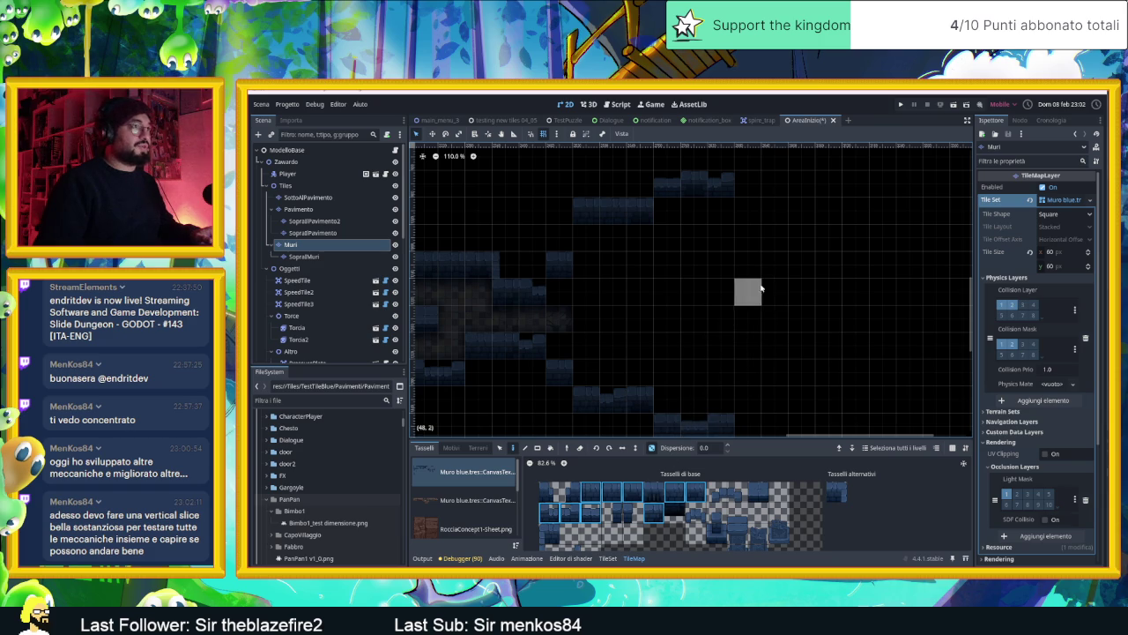
{"action": "left_click_drag", "start_coordinate": [703, 373], "coordinate": [691, 351]}
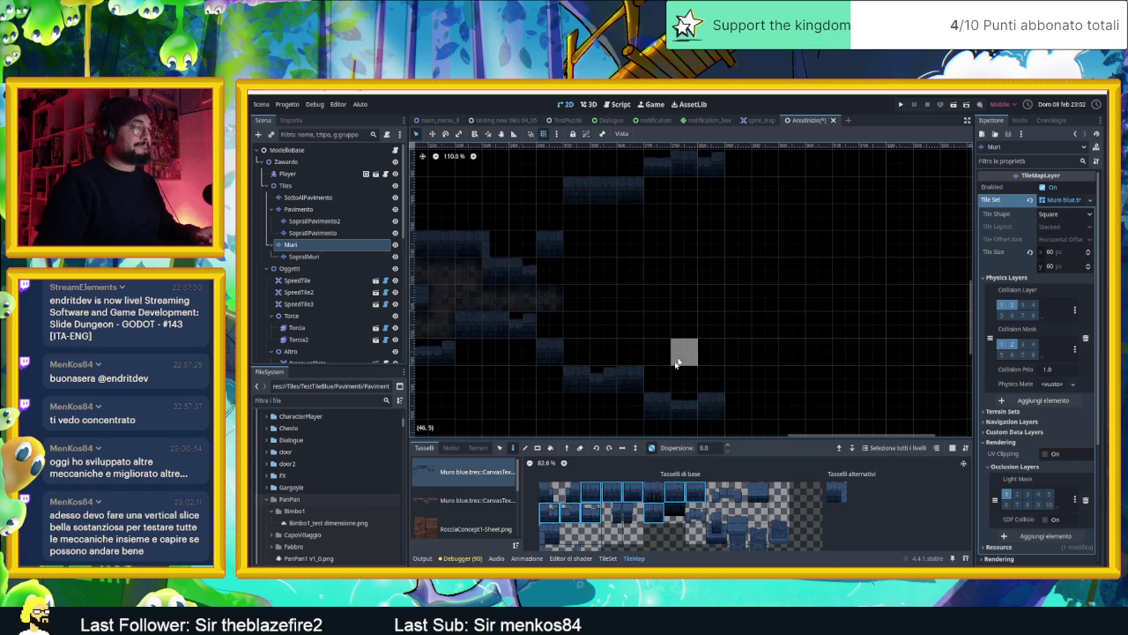
{"action": "left_click", "coordinate": [548, 546]}
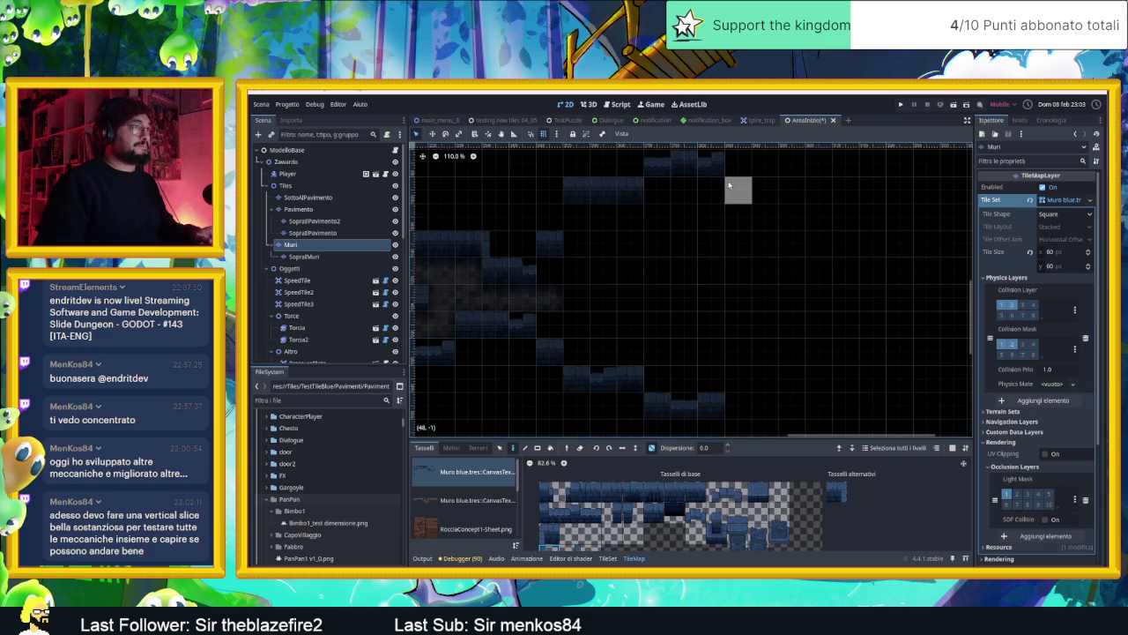
{"action": "left_click_drag", "start_coordinate": [729, 163], "coordinate": [735, 404]}
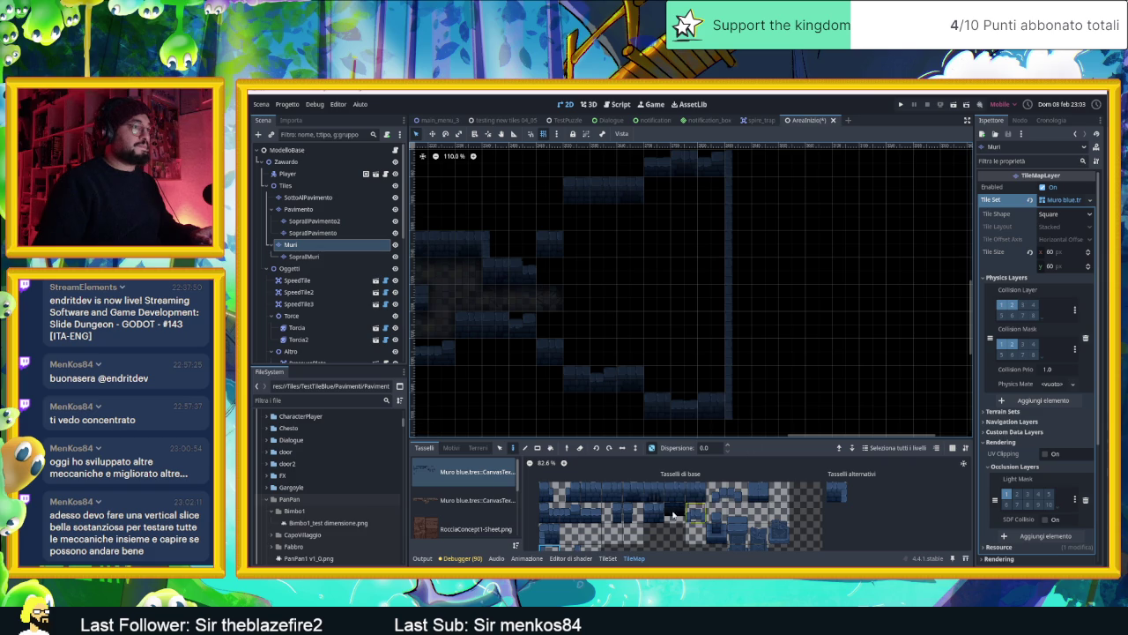
- Place a bottom-row wall tile, trying alternative variants, at the new room's edge
{"action": "left_click", "coordinate": [633, 512]}
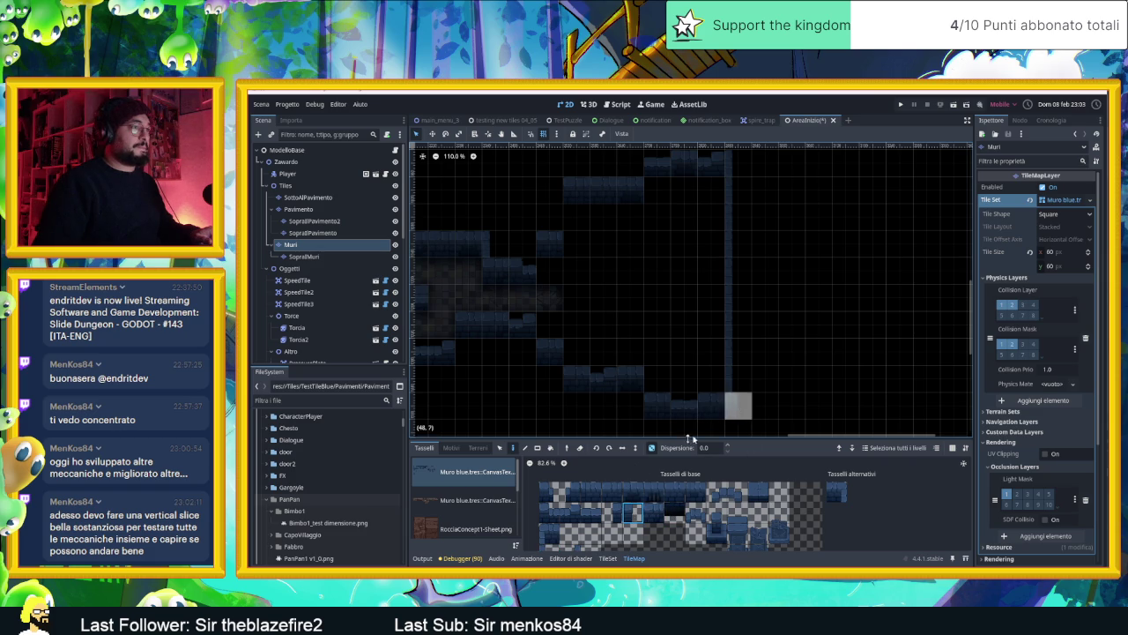
{"action": "left_click", "coordinate": [569, 546]}
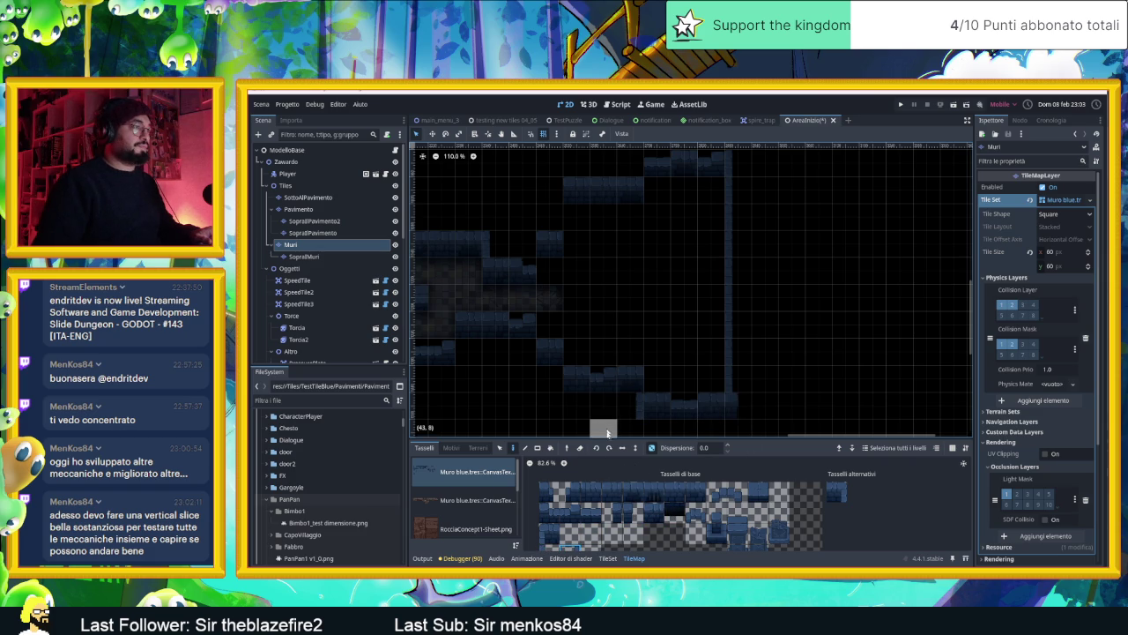
{"action": "left_click", "coordinate": [830, 486]}
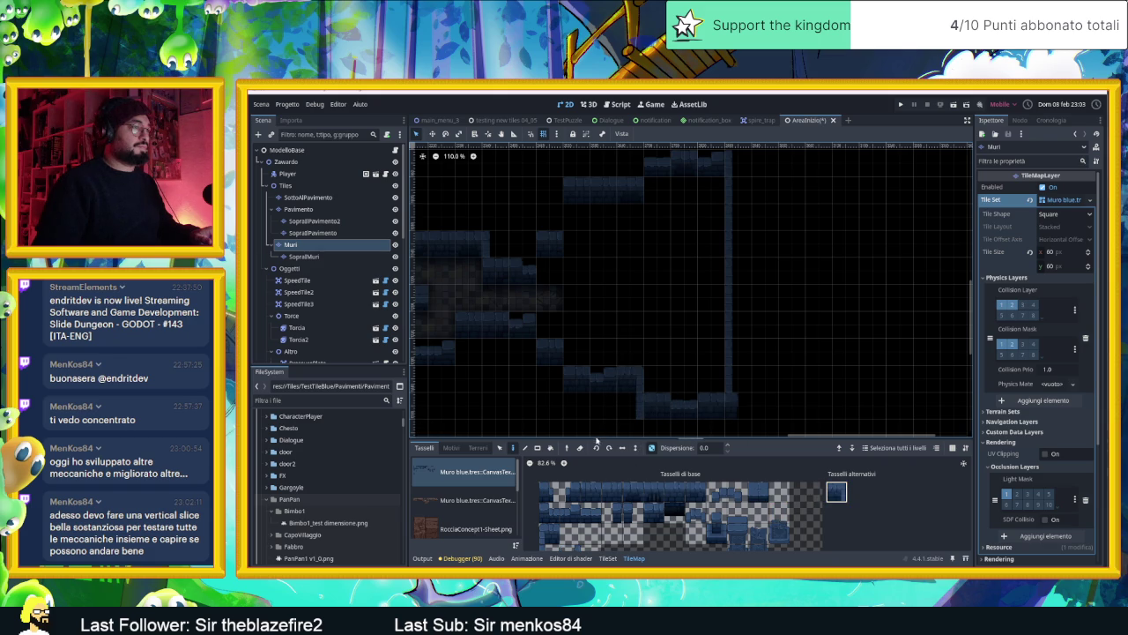
{"action": "left_click", "coordinate": [611, 515]}
{"action": "left_click", "coordinate": [636, 403]}
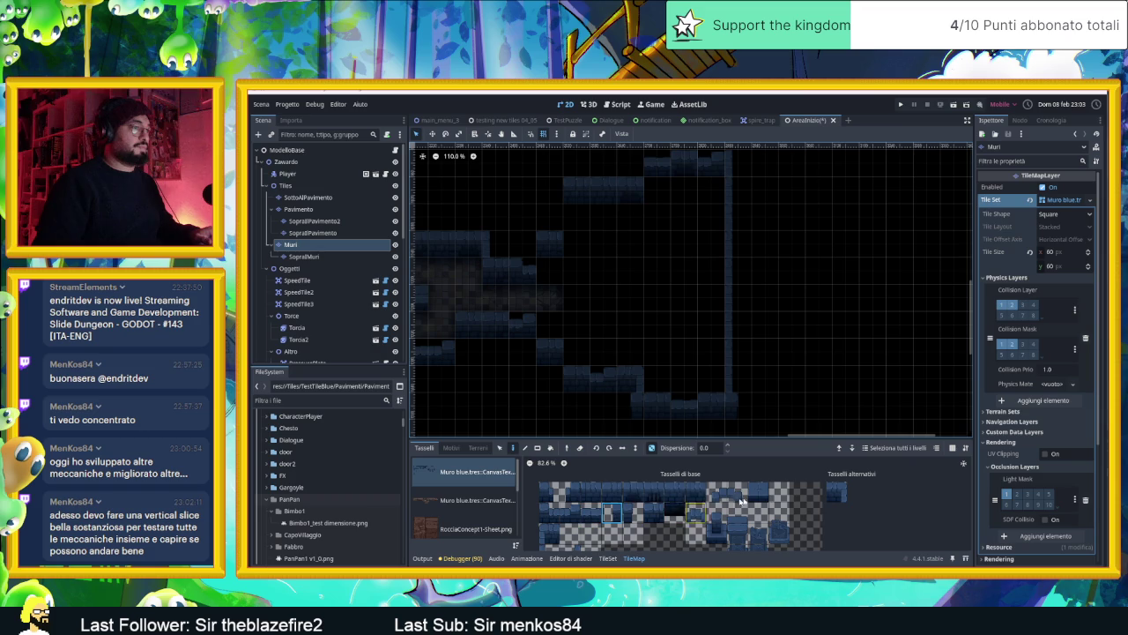
{"action": "left_click", "coordinate": [836, 492]}
{"action": "left_click", "coordinate": [612, 512]}
- Switch to editing the SopraMuri overlay layer
{"action": "scroll", "coordinate": [655, 403], "scroll_direction": "left", "scroll_amount": 5}
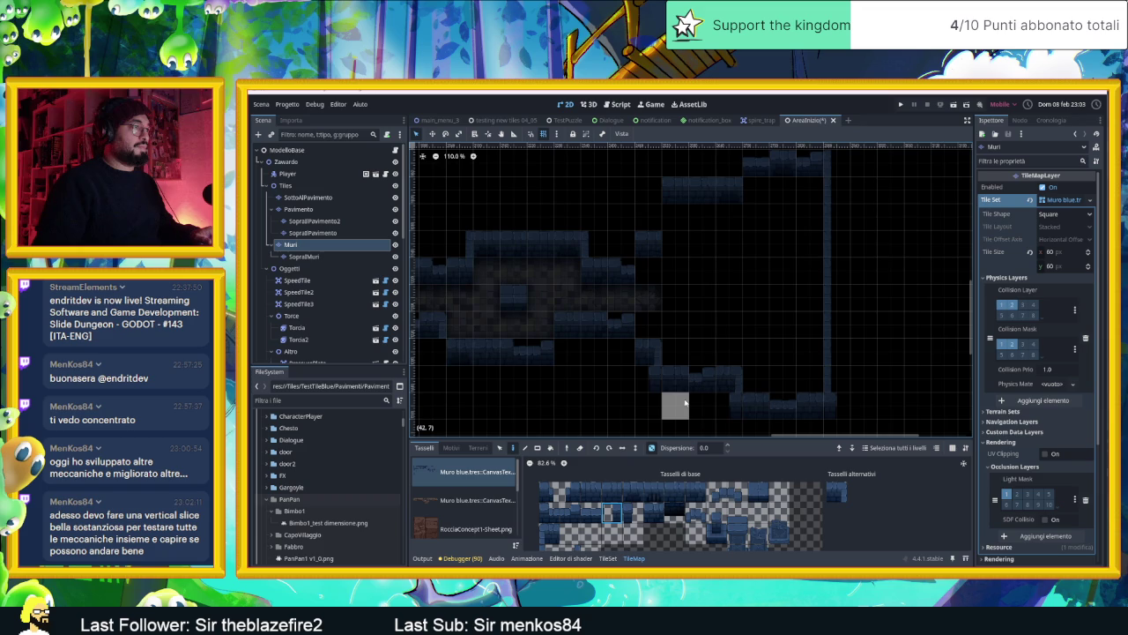
{"action": "scroll", "coordinate": [675, 397], "scroll_direction": "up", "scroll_amount": 2}
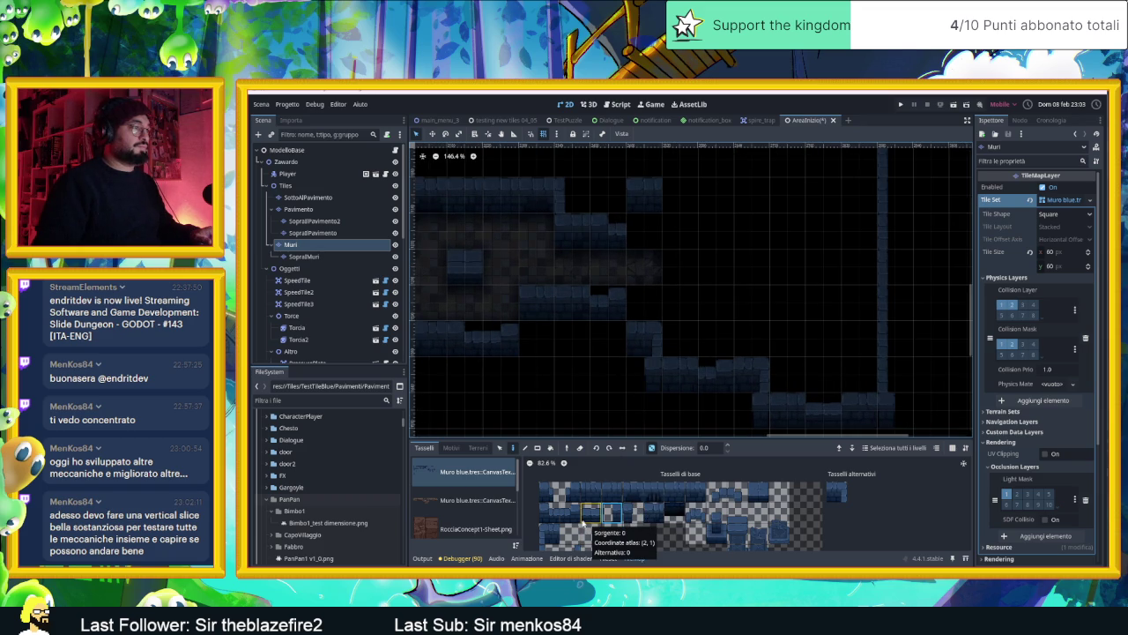
{"action": "scroll", "coordinate": [616, 507], "scroll_direction": "down", "scroll_amount": 1}
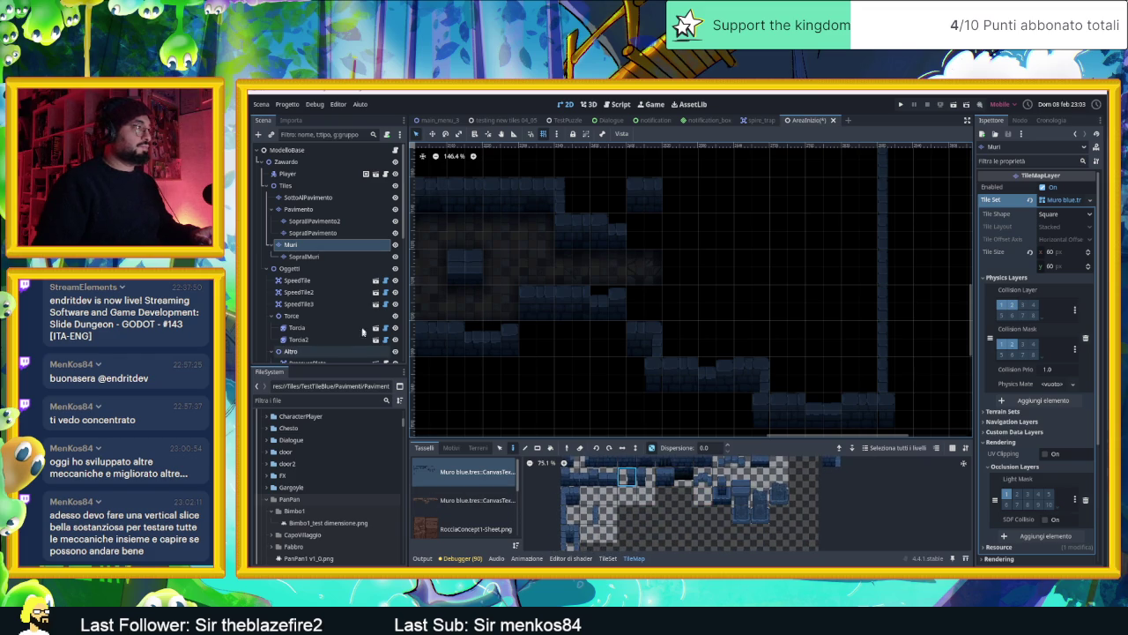
{"action": "left_click", "coordinate": [304, 255]}
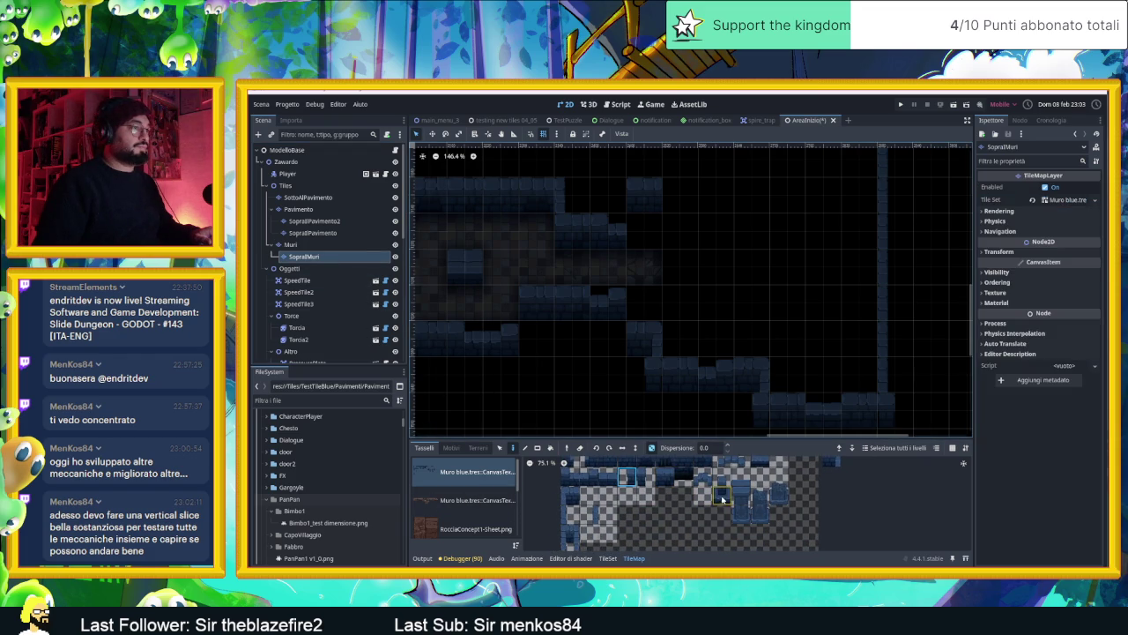
- Select a two-tile-tall wall piece from the tileset and turn off random scattering
{"action": "scroll", "coordinate": [740, 498], "scroll_direction": "up", "scroll_amount": 1}
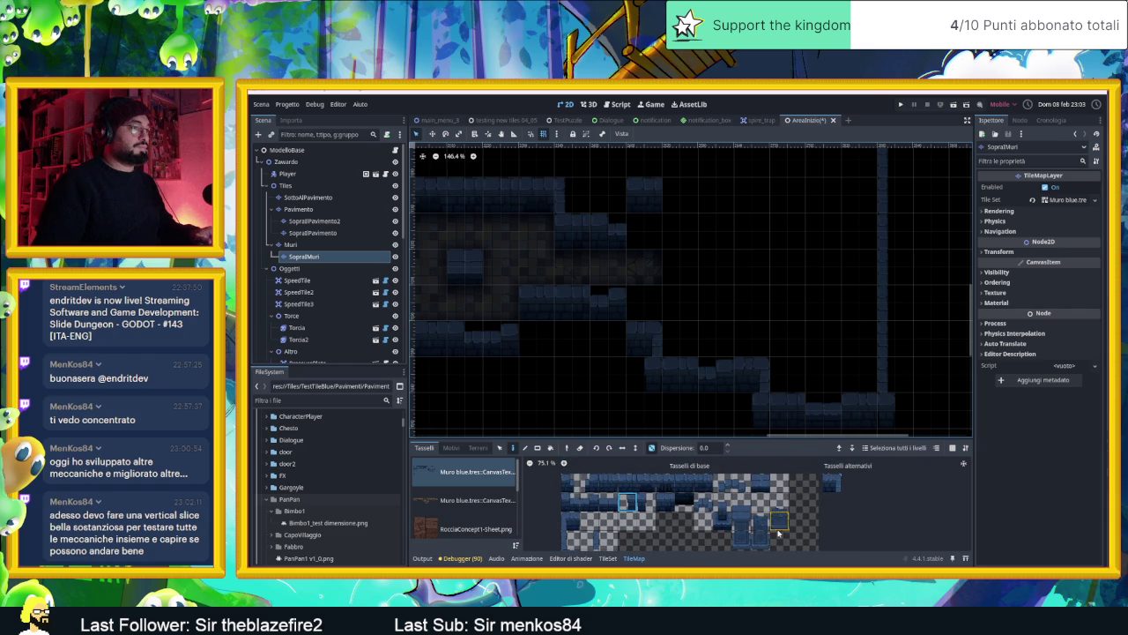
{"action": "left_click_drag", "start_coordinate": [745, 542], "coordinate": [744, 514]}
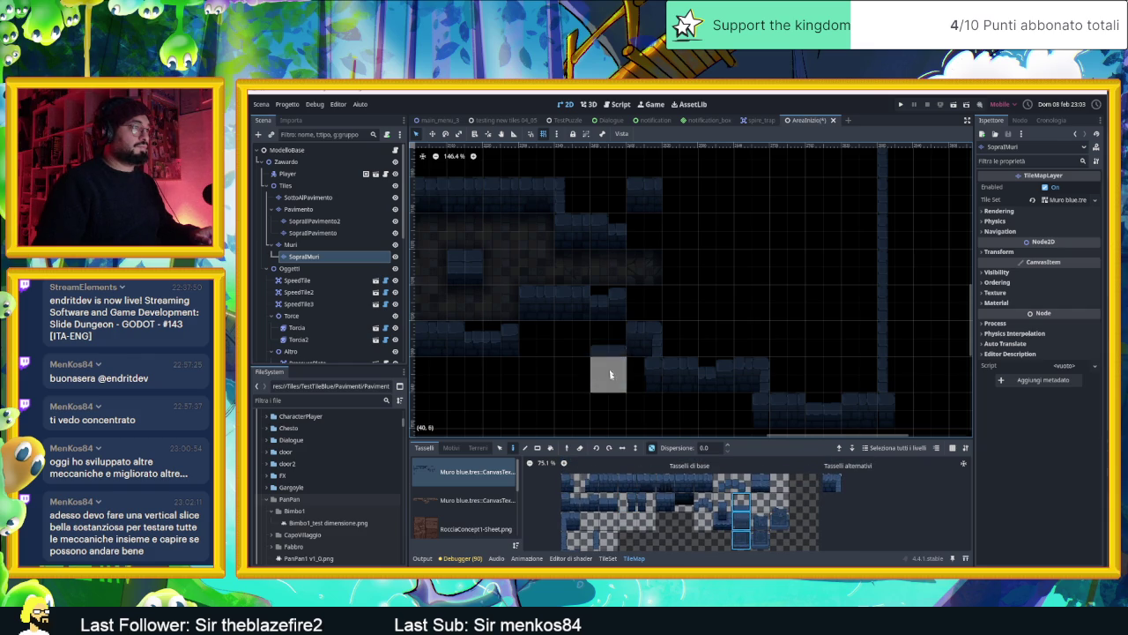
{"action": "left_click", "coordinate": [651, 447]}
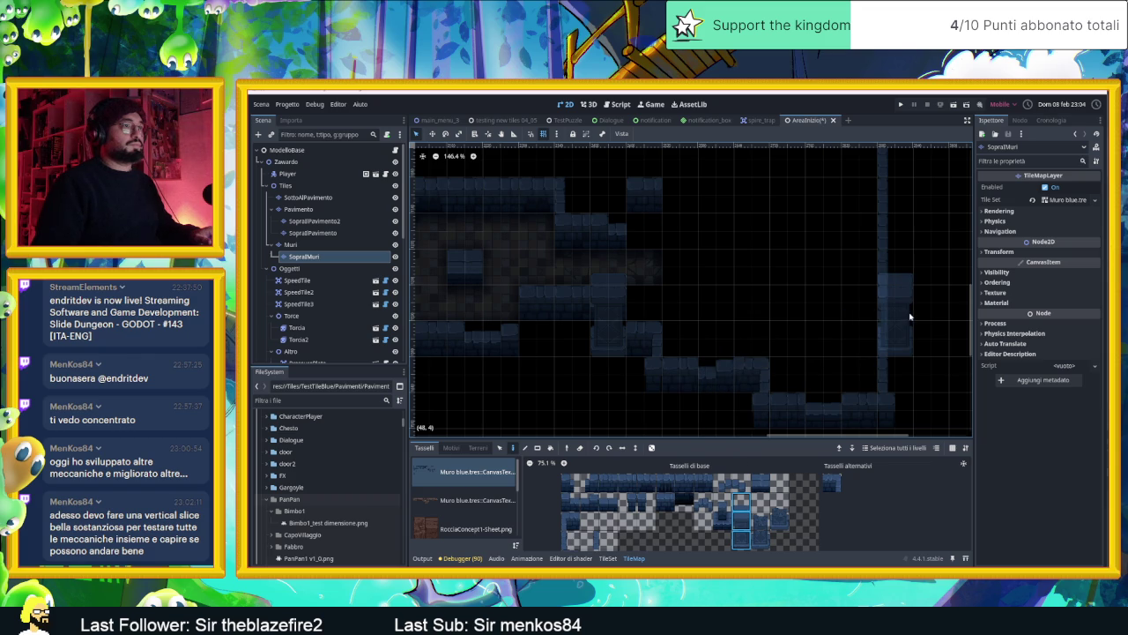
- Place a single wall tile beside the existing wall block, then select the Muri layer
{"action": "scroll", "coordinate": [715, 313], "scroll_direction": "down", "scroll_amount": 2}
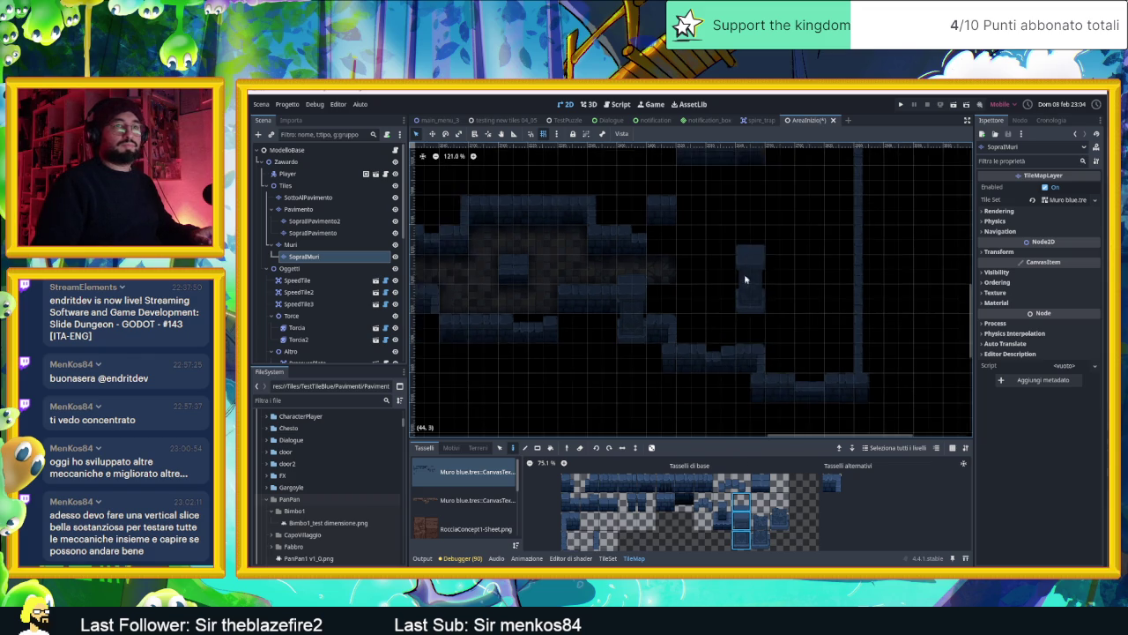
{"action": "left_click_drag", "start_coordinate": [715, 313], "coordinate": [699, 323]}
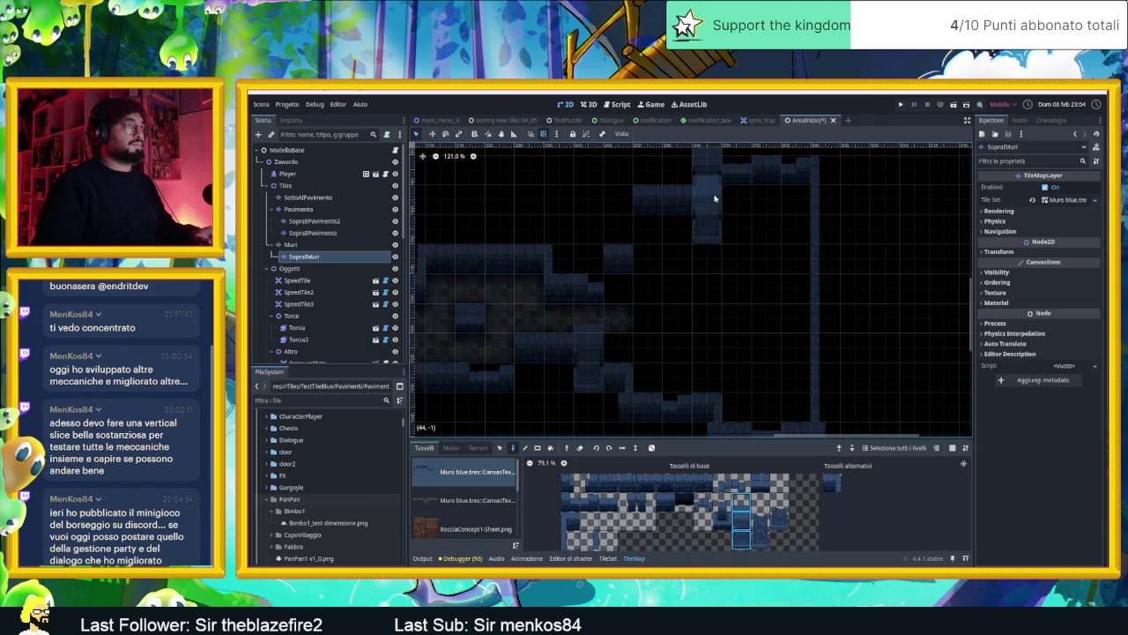
{"action": "left_click_drag", "start_coordinate": [743, 292], "coordinate": [720, 376]}
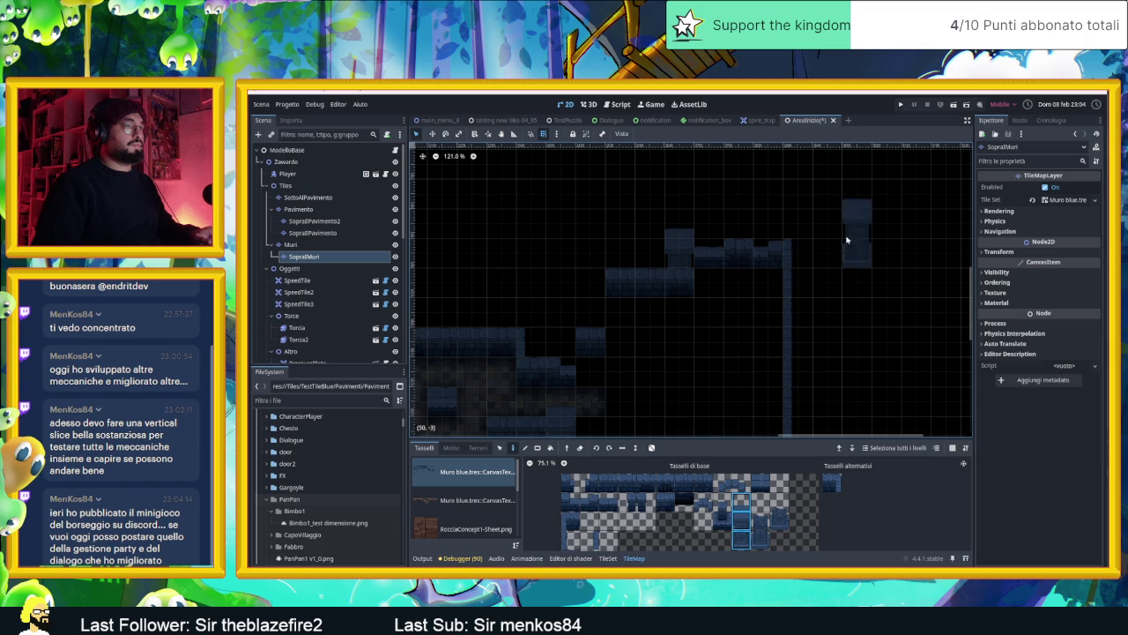
{"action": "scroll", "coordinate": [696, 330], "scroll_direction": "down", "scroll_amount": 1}
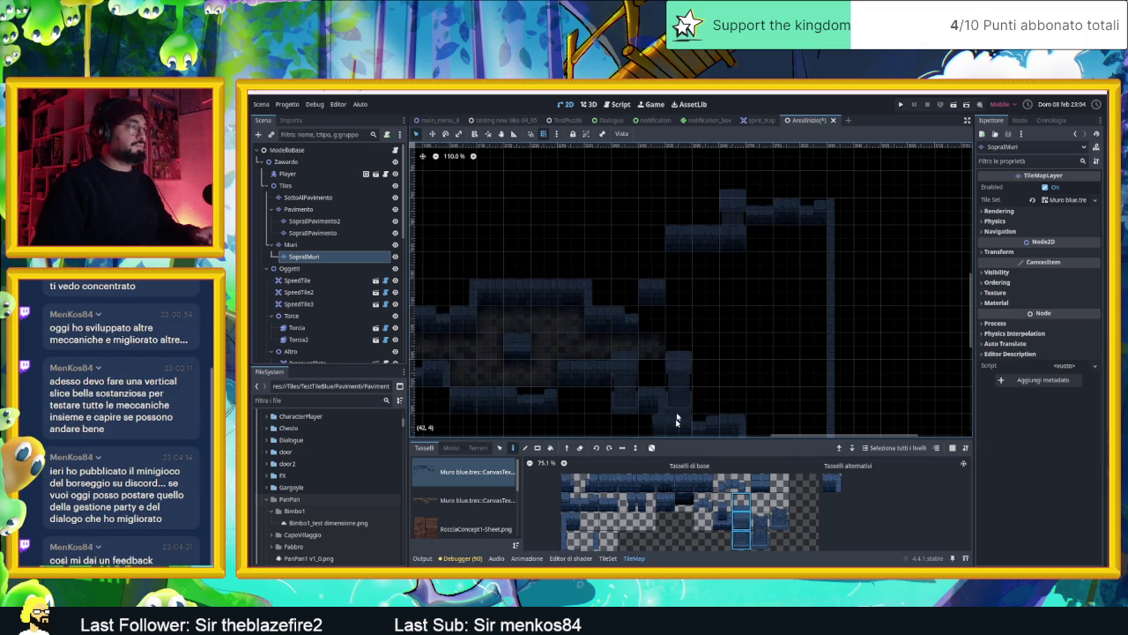
{"action": "left_click", "coordinate": [590, 540]}
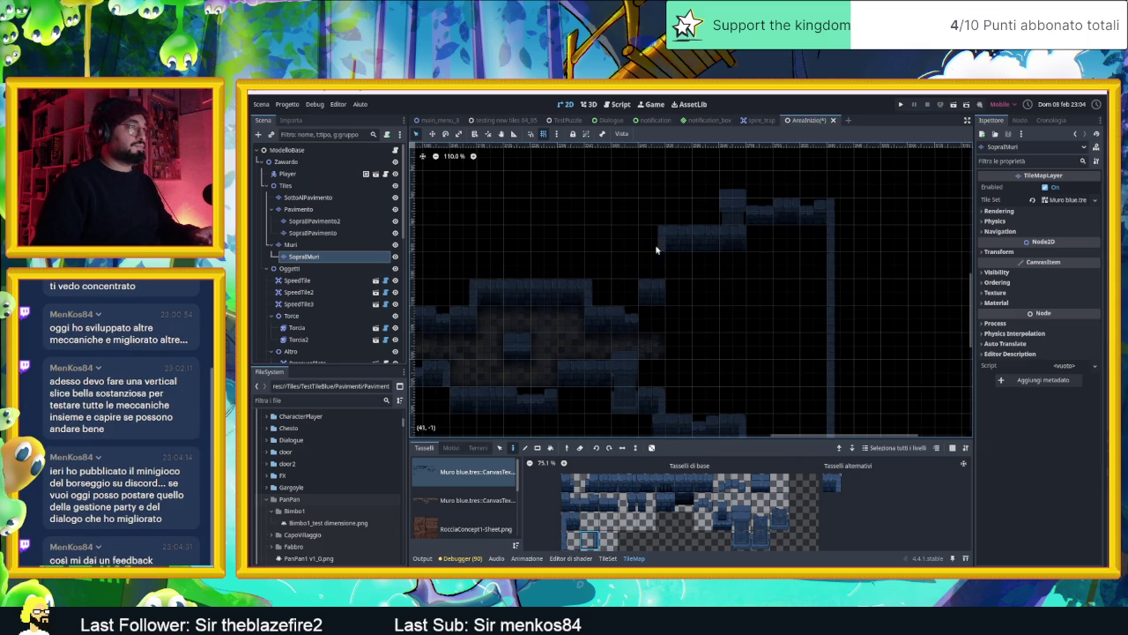
{"action": "left_click", "coordinate": [768, 228]}
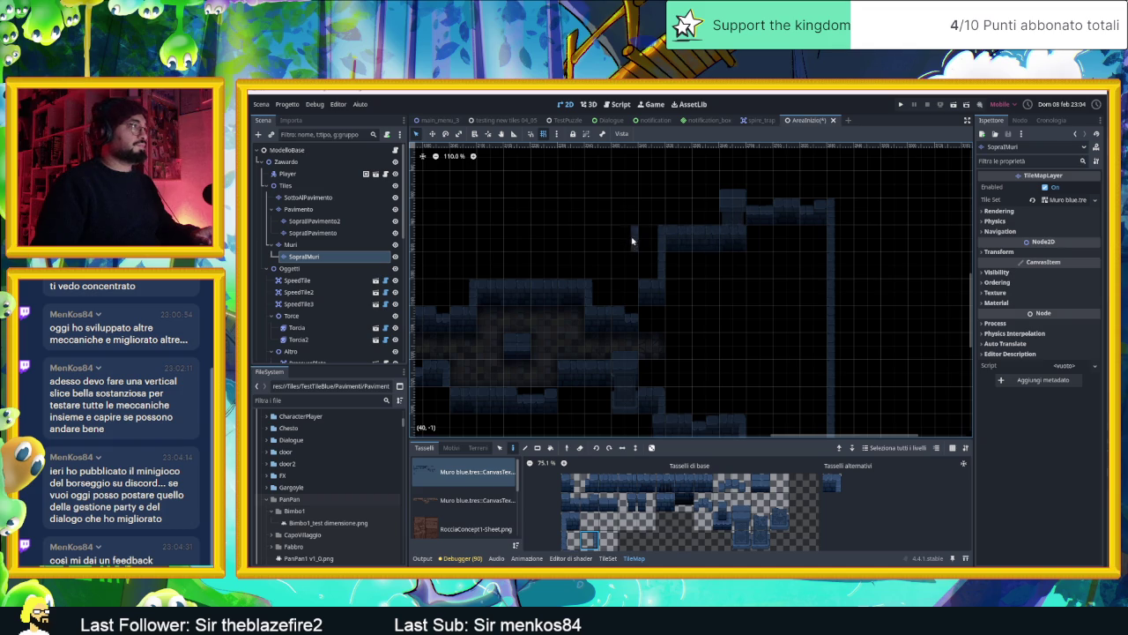
{"action": "left_click", "coordinate": [324, 244]}
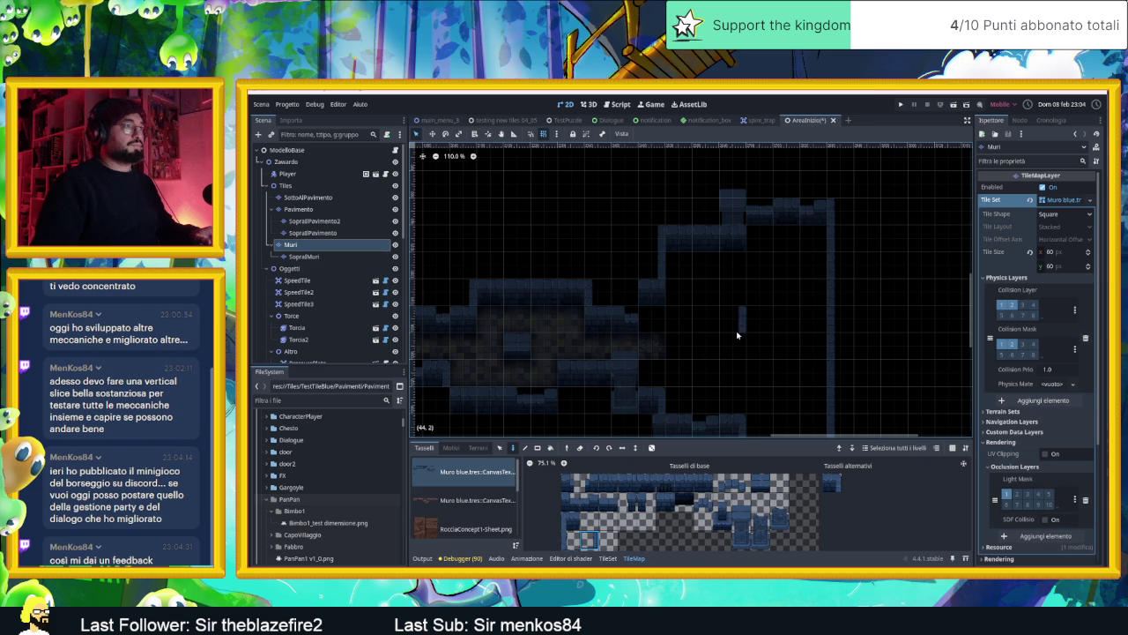
- Pick a wall tile from the Muri tileset to paint with
{"action": "left_click", "coordinate": [577, 525]}
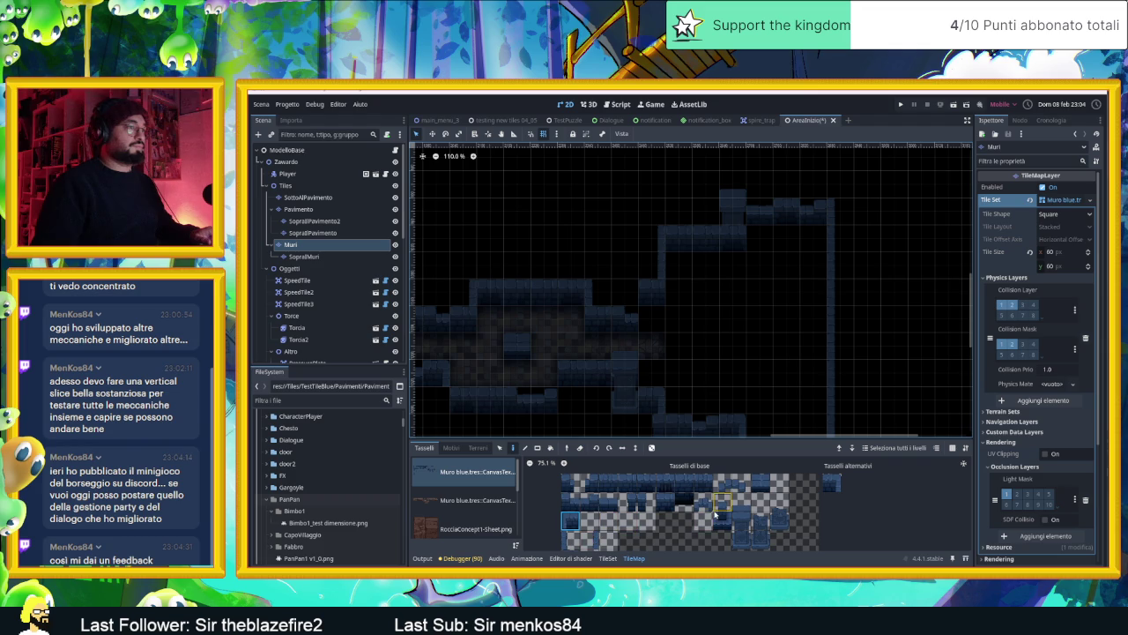
{"action": "scroll", "coordinate": [700, 312], "scroll_direction": "up", "scroll_amount": 2}
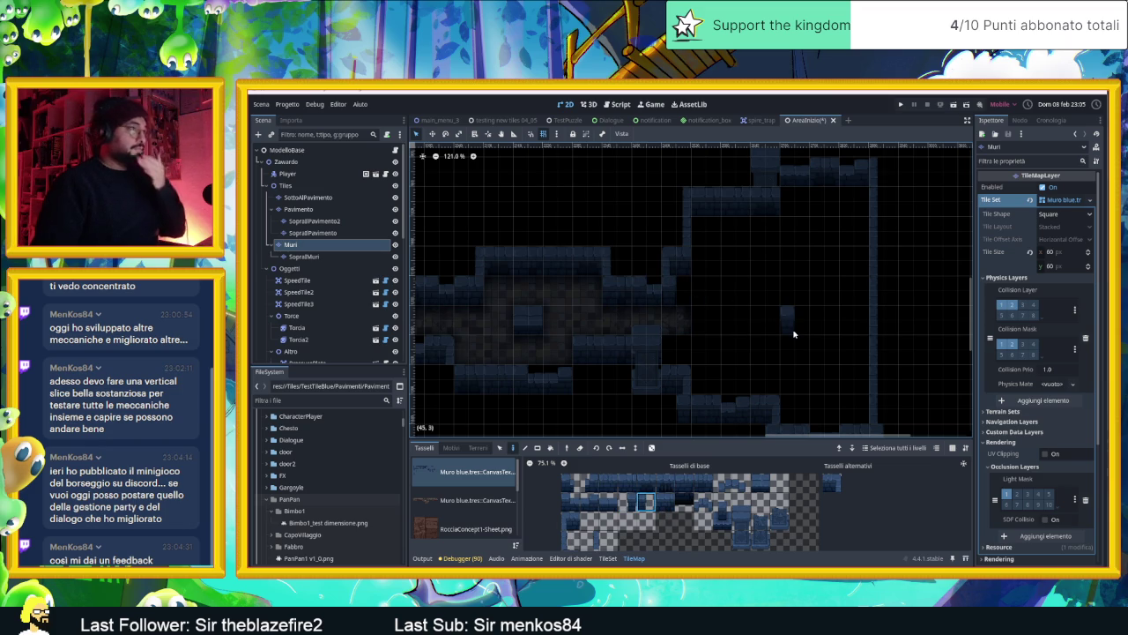
{"action": "scroll", "coordinate": [788, 335], "scroll_direction": "down", "scroll_amount": 1}
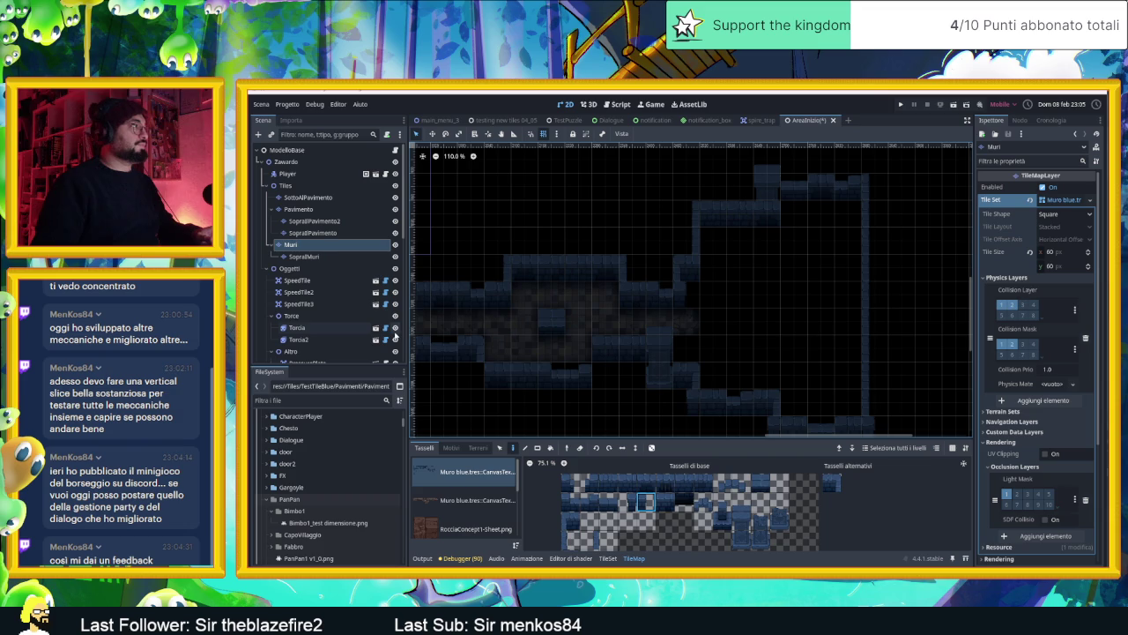
- Switch to the Pavimento floor layer and show its terrain sets
{"action": "left_click_drag", "start_coordinate": [855, 352], "coordinate": [781, 315]}
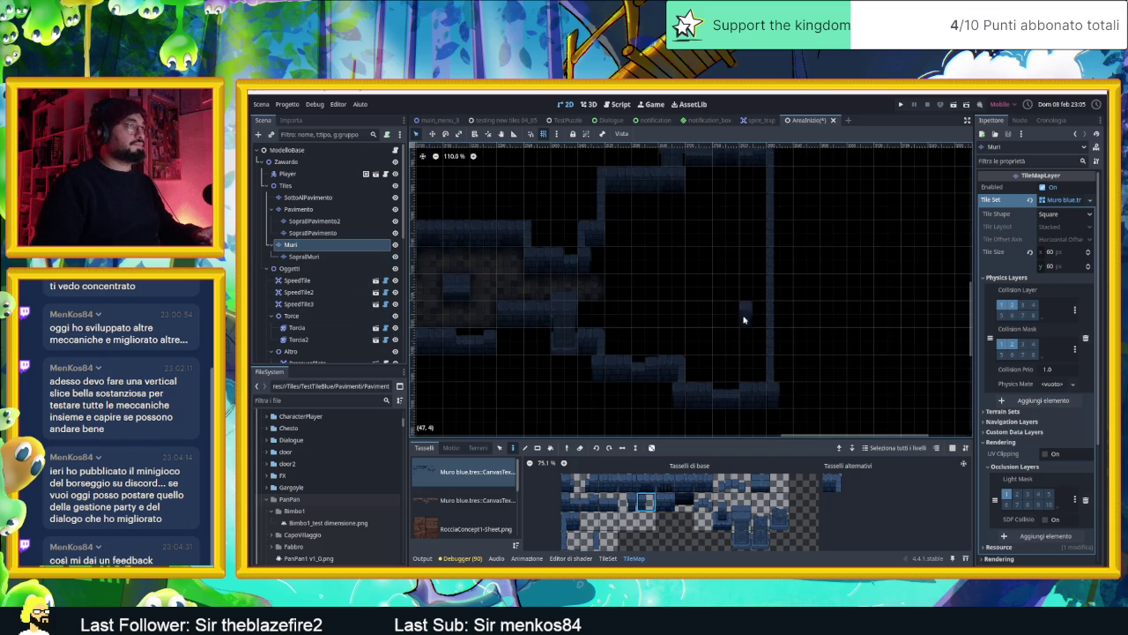
{"action": "left_click", "coordinate": [330, 209]}
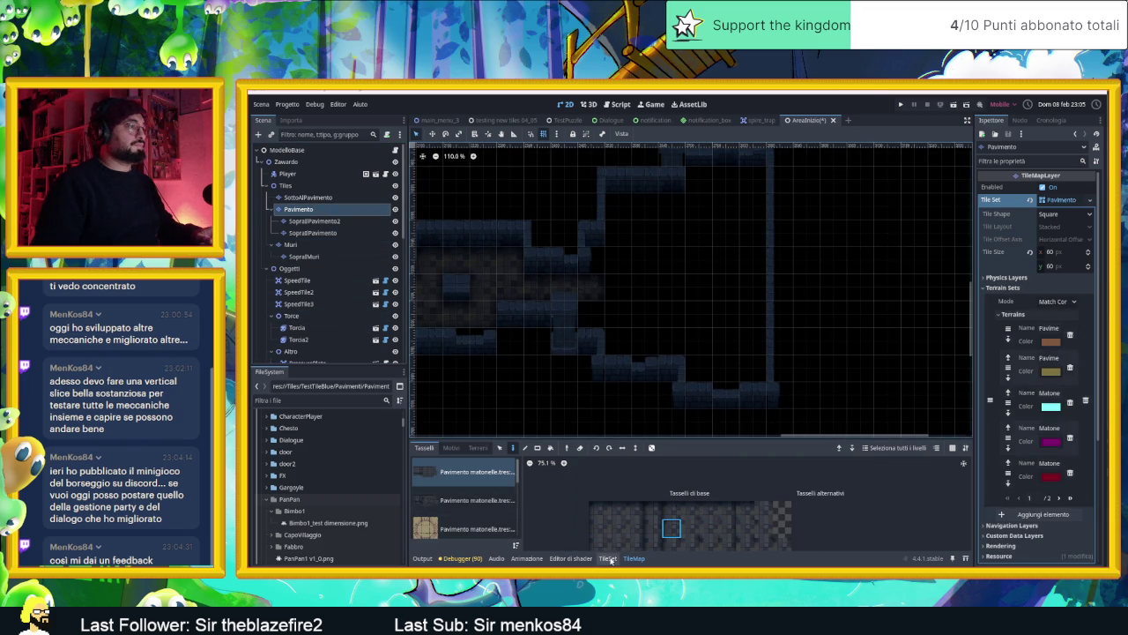
{"action": "left_click", "coordinate": [478, 447]}
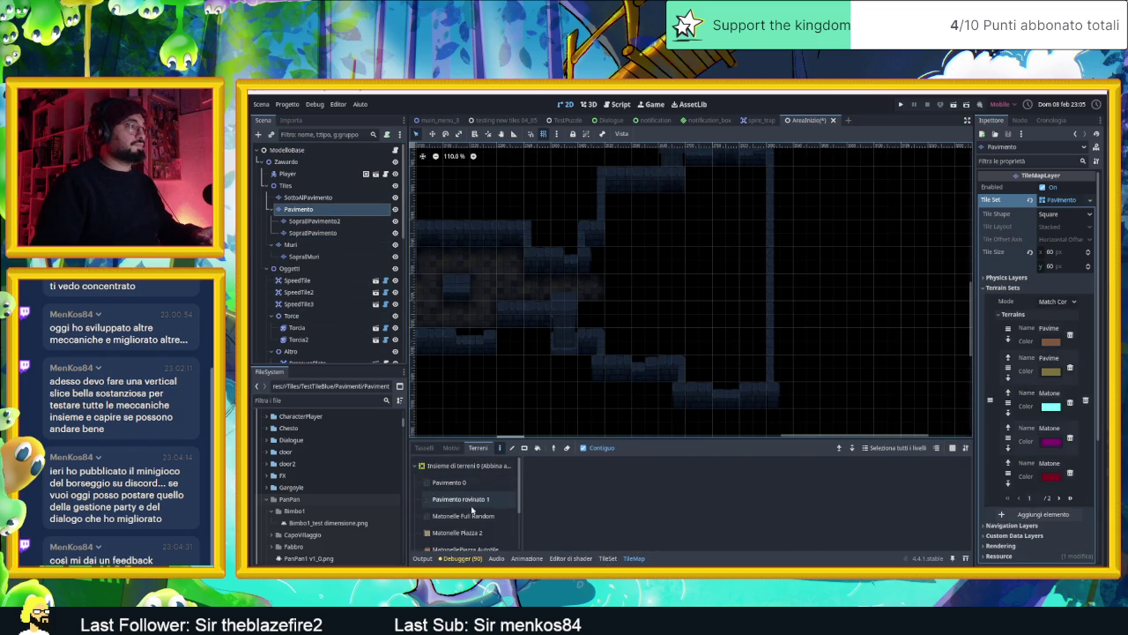
- Paint Pavimento 0 floor along the new room's right side, top and interior
{"action": "left_click", "coordinate": [451, 482]}
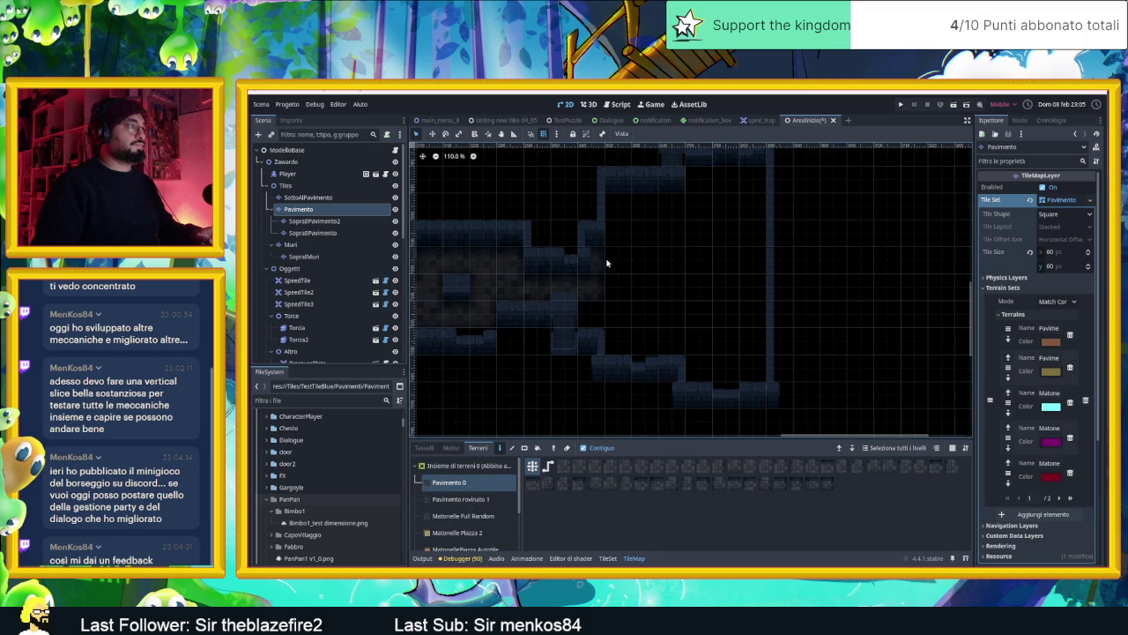
{"action": "mouse_move", "coordinate": [615, 260]}
{"action": "left_mouse_down"}
{"action": "mouse_move", "coordinate": [601, 316]}
{"action": "mouse_move", "coordinate": [646, 339]}
{"action": "left_mouse_up"}
{"action": "mouse_move", "coordinate": [712, 370]}
{"action": "left_mouse_down"}
{"action": "mouse_move", "coordinate": [756, 369]}
{"action": "mouse_move", "coordinate": [763, 176]}
{"action": "mouse_move", "coordinate": [707, 181]}
{"action": "mouse_move", "coordinate": [736, 204]}
{"action": "left_mouse_up"}
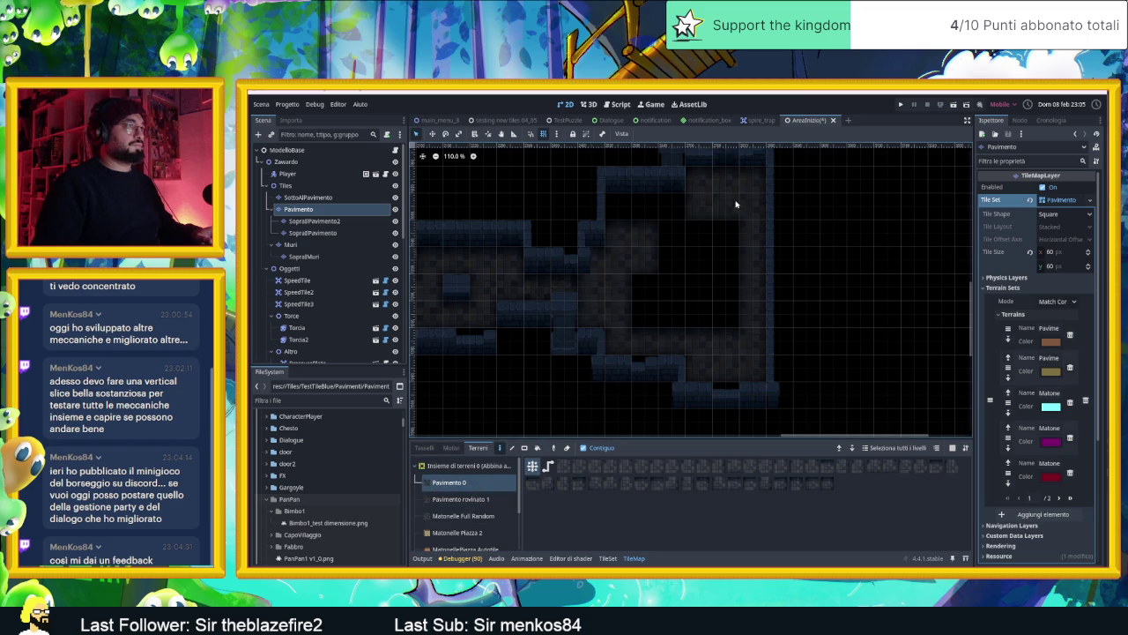
{"action": "mouse_move", "coordinate": [628, 207]}
{"action": "left_mouse_down"}
{"action": "mouse_move", "coordinate": [732, 274]}
{"action": "mouse_move", "coordinate": [665, 276]}
{"action": "mouse_move", "coordinate": [721, 315]}
{"action": "left_mouse_up"}
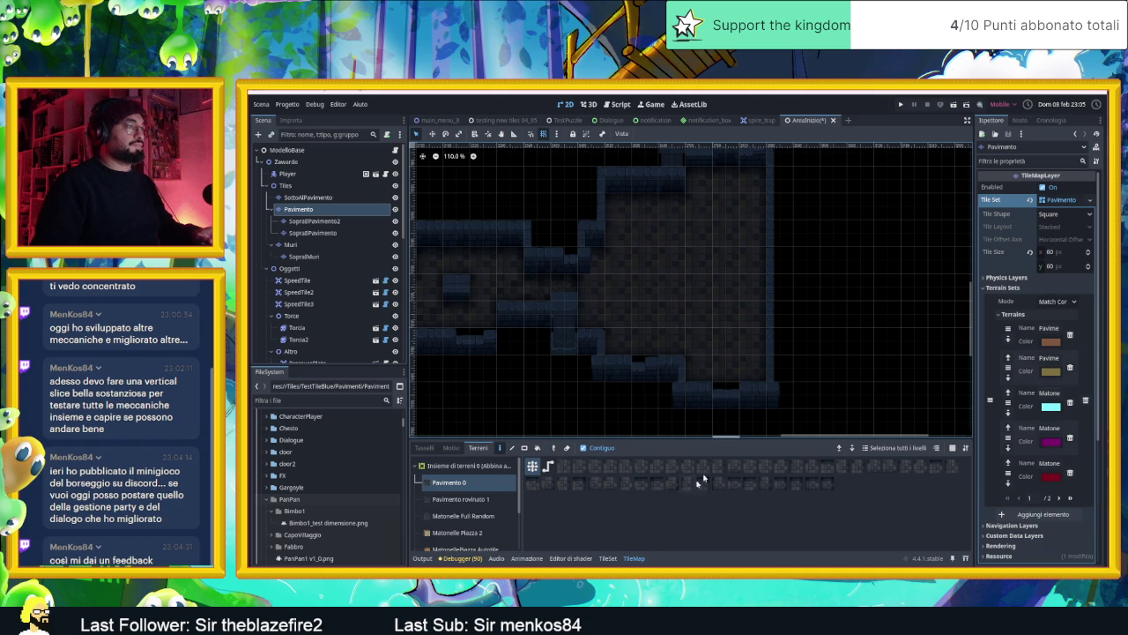
- Pick a single floor tile and zoom out to view the level's camera zones
{"action": "left_click", "coordinate": [657, 483]}
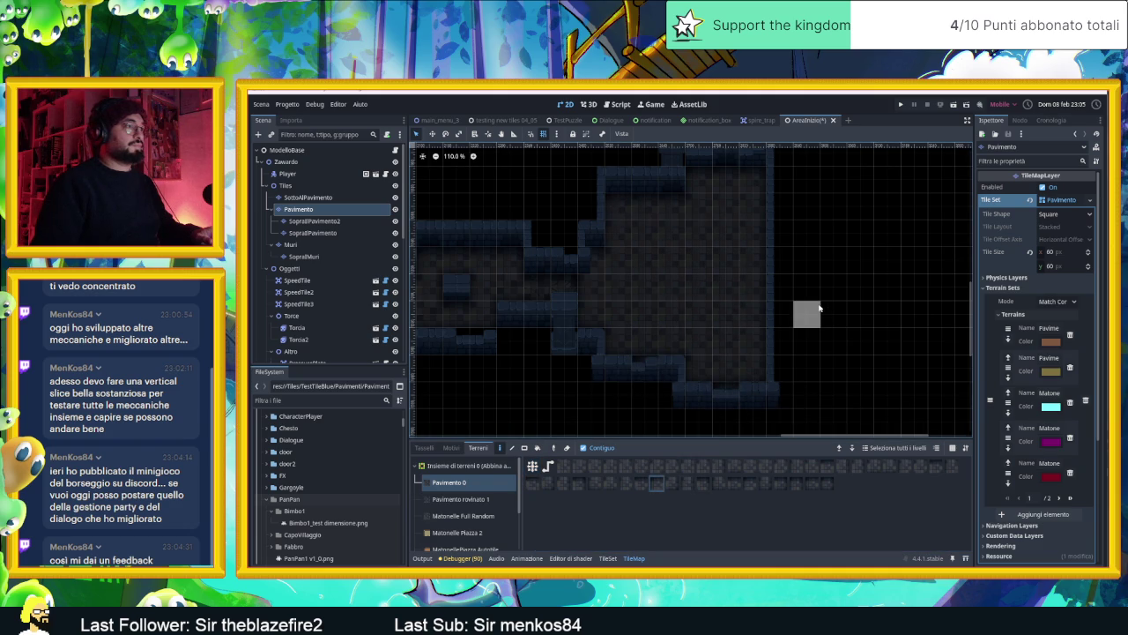
{"action": "mouse_move", "coordinate": [648, 265]}
{"action": "left_mouse_down"}
{"action": "mouse_move", "coordinate": [685, 269]}
{"action": "mouse_move", "coordinate": [713, 292]}
{"action": "left_mouse_up"}
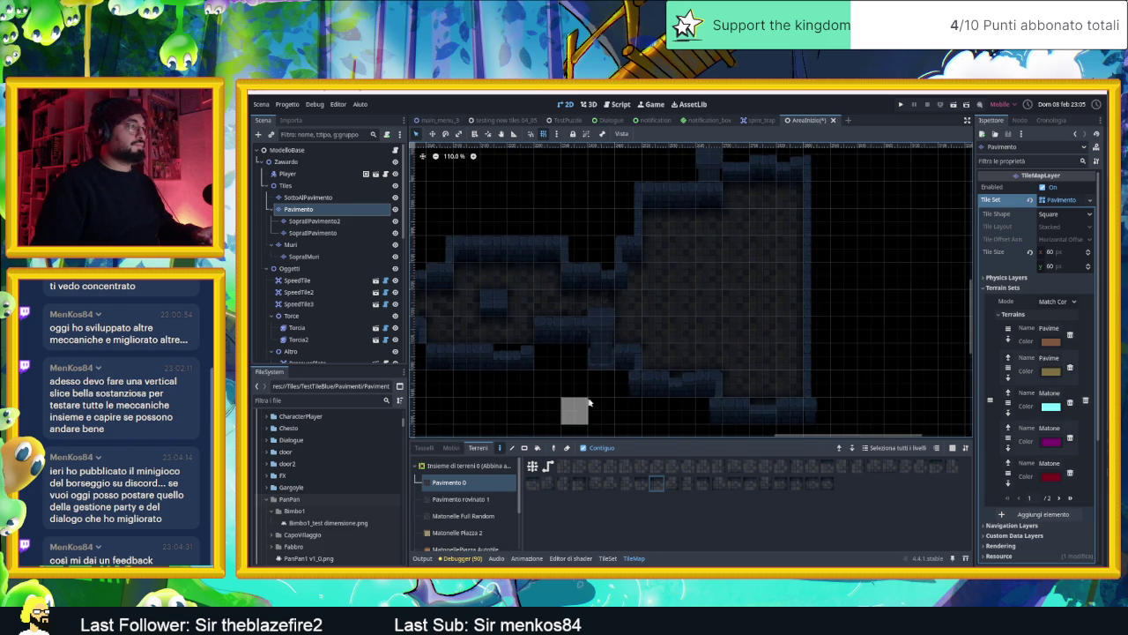
{"action": "left_click_drag", "start_coordinate": [467, 378], "coordinate": [766, 339]}
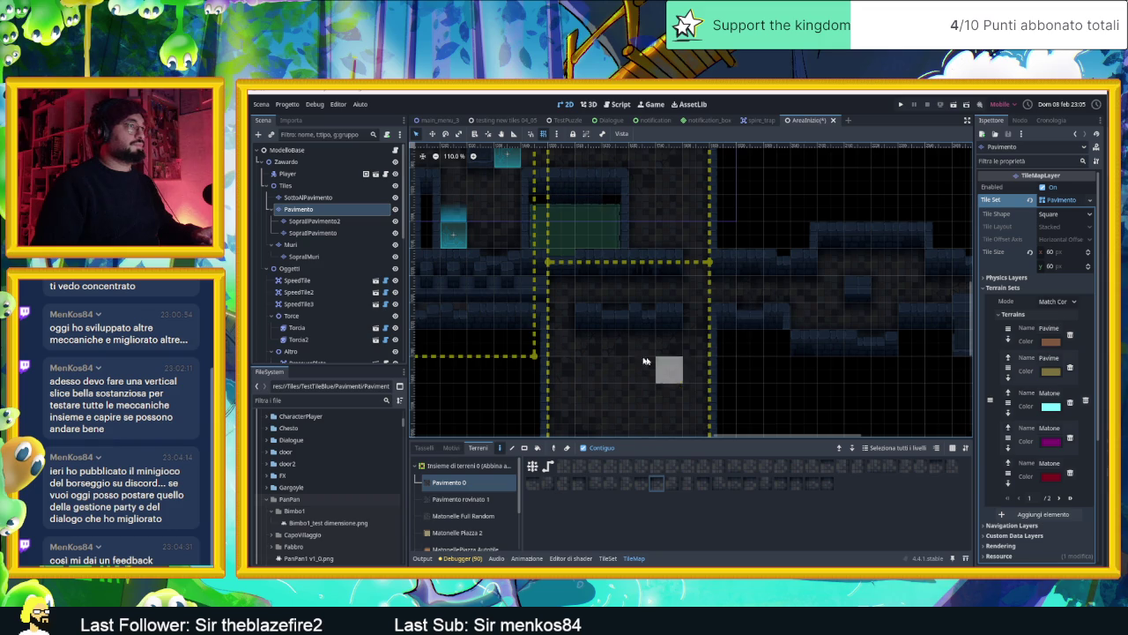
{"action": "scroll", "coordinate": [584, 340], "scroll_direction": "down", "scroll_amount": 2}
{"action": "mouse_move", "coordinate": [725, 365]}
{"action": "left_mouse_down"}
{"action": "mouse_move", "coordinate": [721, 305]}
{"action": "mouse_move", "coordinate": [701, 399]}
{"action": "left_mouse_up"}
{"action": "scroll", "coordinate": [705, 328], "scroll_direction": "down", "scroll_amount": 2}
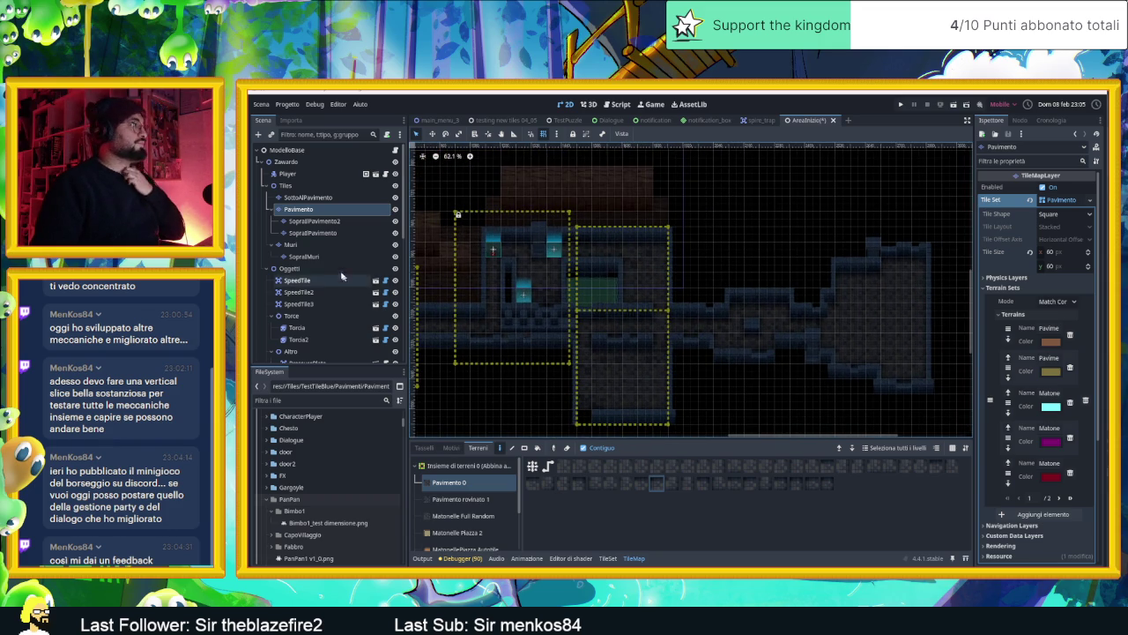
{"action": "scroll", "coordinate": [340, 280], "scroll_direction": "down", "scroll_amount": 5}
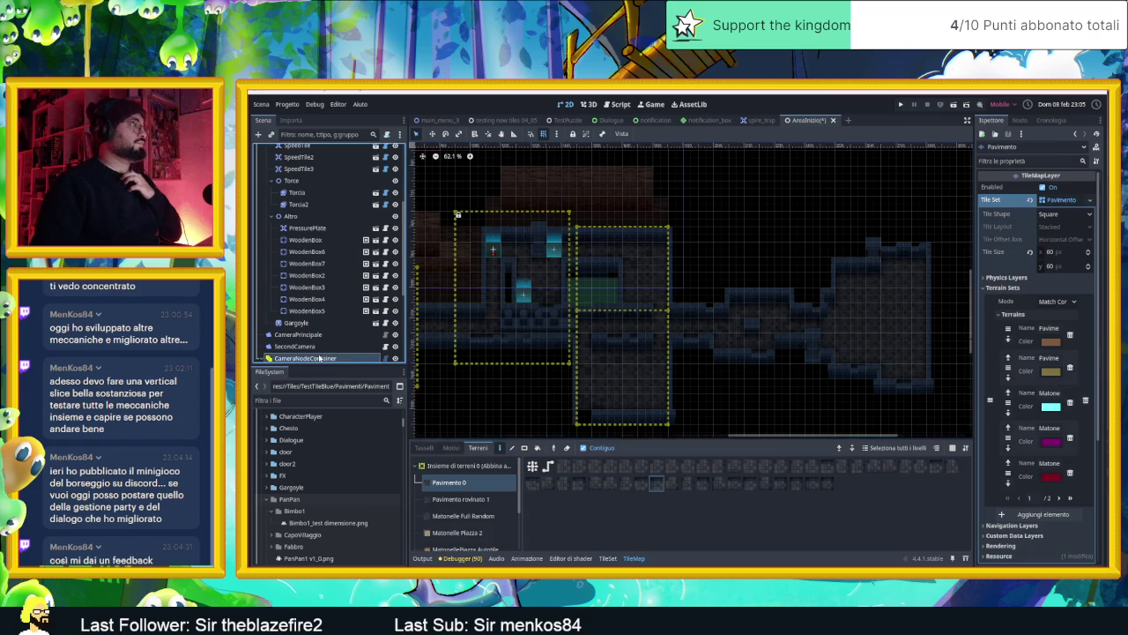
- Add a camera zone under CameraNodeContainer, move it over the corridor and enlarge it to fit
{"action": "left_click", "coordinate": [319, 357]}
{"action": "scroll", "coordinate": [644, 236], "scroll_direction": "down", "scroll_amount": 4}
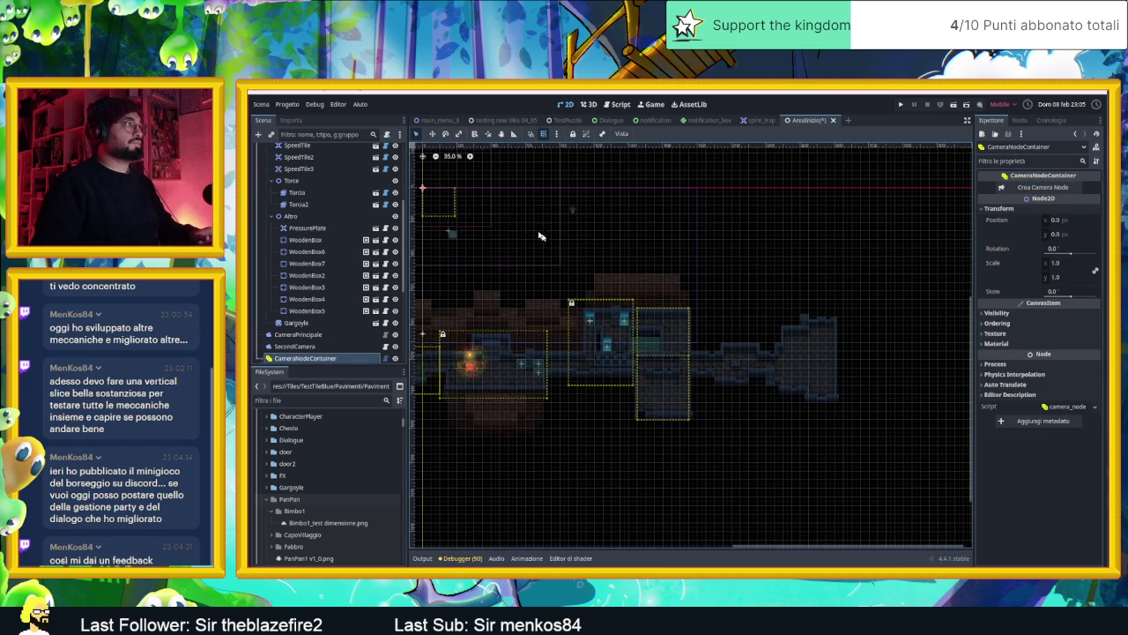
{"action": "mouse_move", "coordinate": [446, 207]}
{"action": "left_mouse_down"}
{"action": "mouse_move", "coordinate": [723, 322]}
{"action": "mouse_move", "coordinate": [734, 352]}
{"action": "mouse_move", "coordinate": [716, 357]}
{"action": "left_mouse_up"}
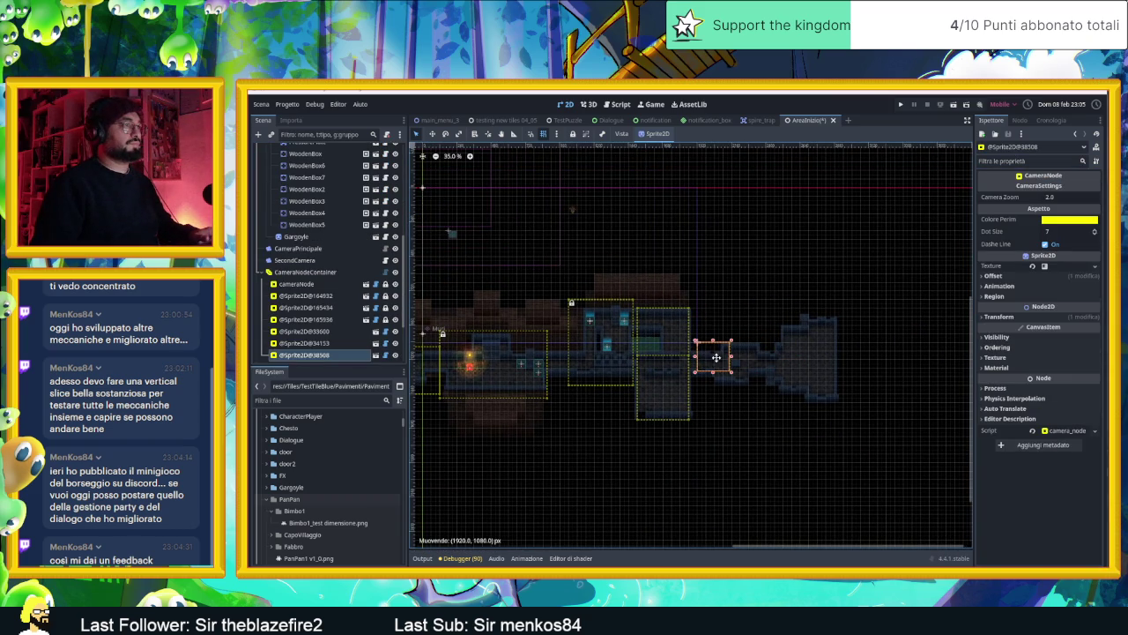
{"action": "scroll", "coordinate": [758, 363], "scroll_direction": "up", "scroll_amount": 7}
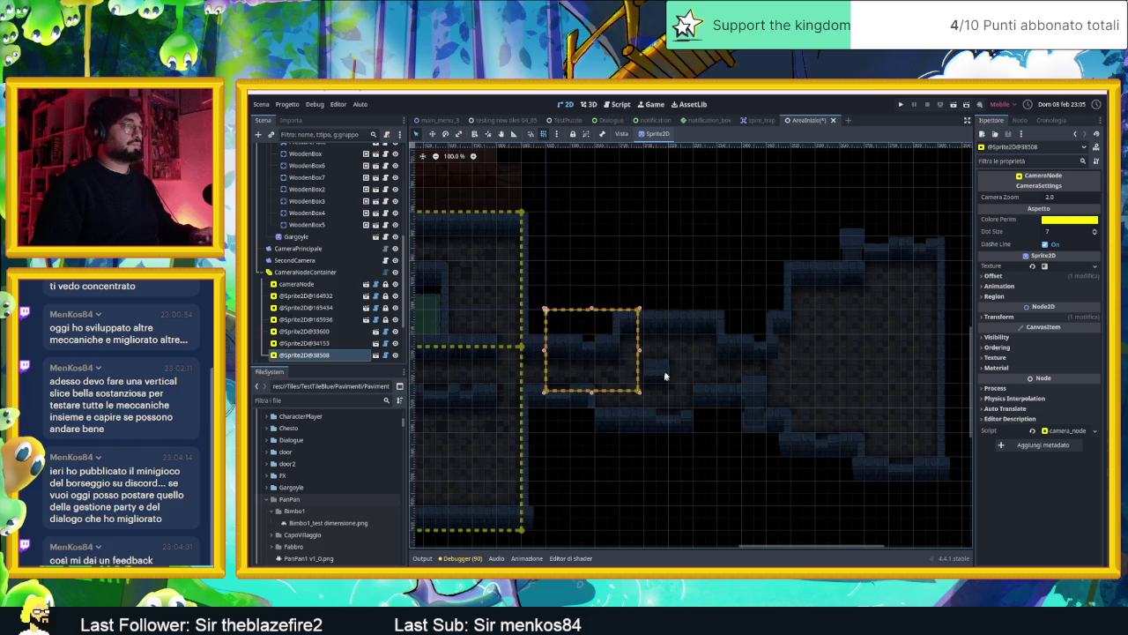
{"action": "mouse_move", "coordinate": [640, 392]}
{"action": "left_mouse_down"}
{"action": "mouse_move", "coordinate": [746, 460]}
{"action": "mouse_move", "coordinate": [760, 452]}
{"action": "left_mouse_up"}
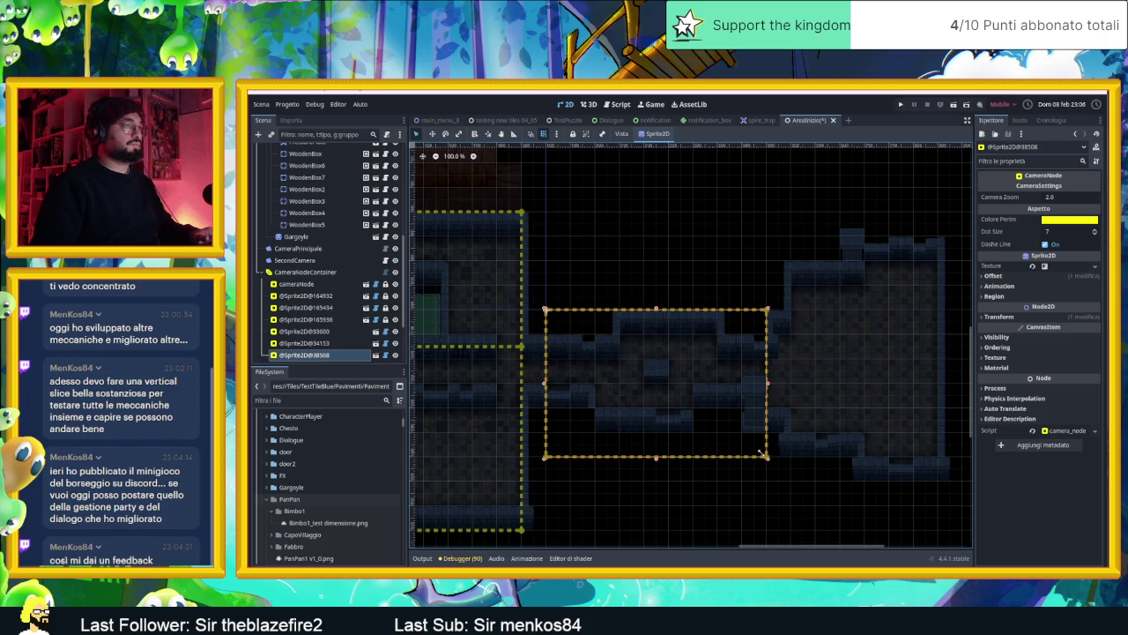
{"action": "left_click_drag", "start_coordinate": [657, 310], "coordinate": [655, 298]}
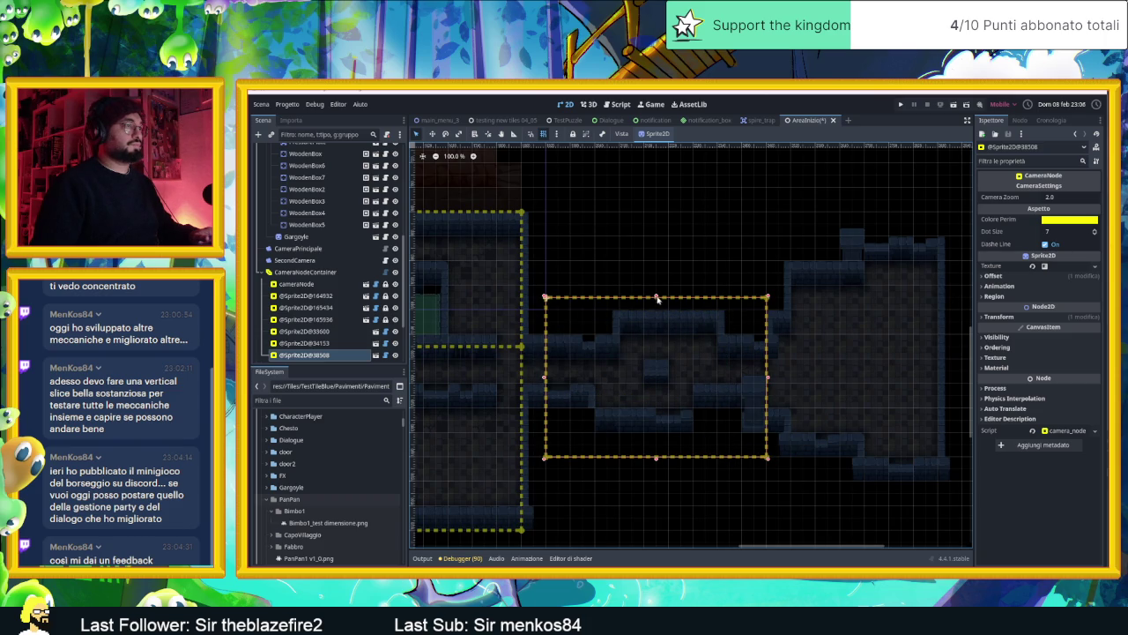
{"action": "left_click_drag", "start_coordinate": [837, 373], "coordinate": [778, 348]}
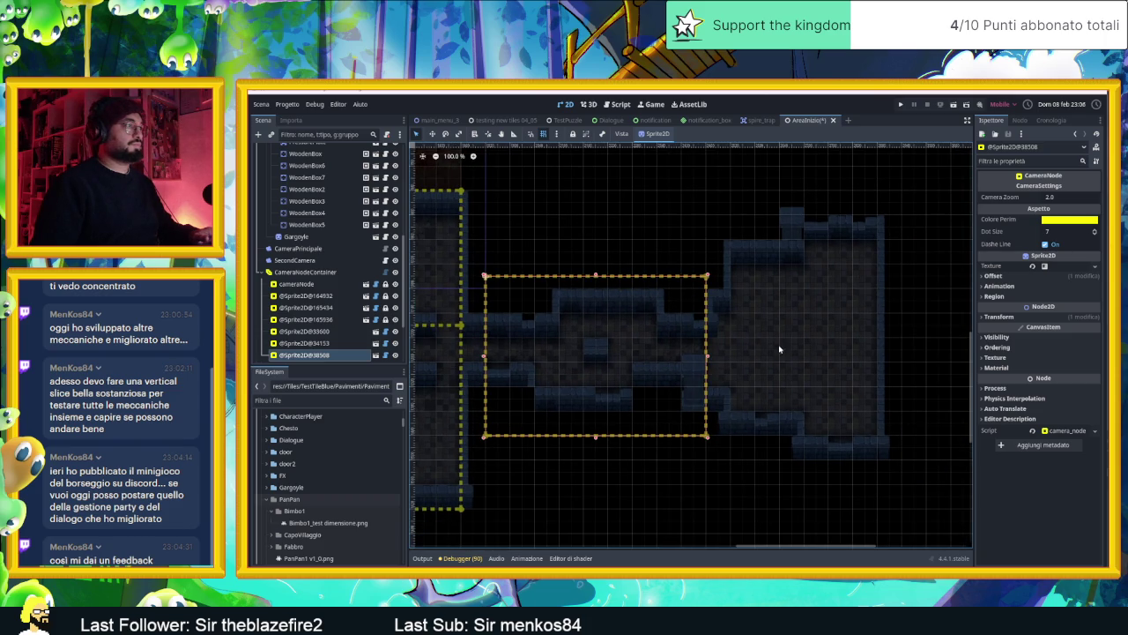
{"action": "left_click", "coordinate": [308, 271]}
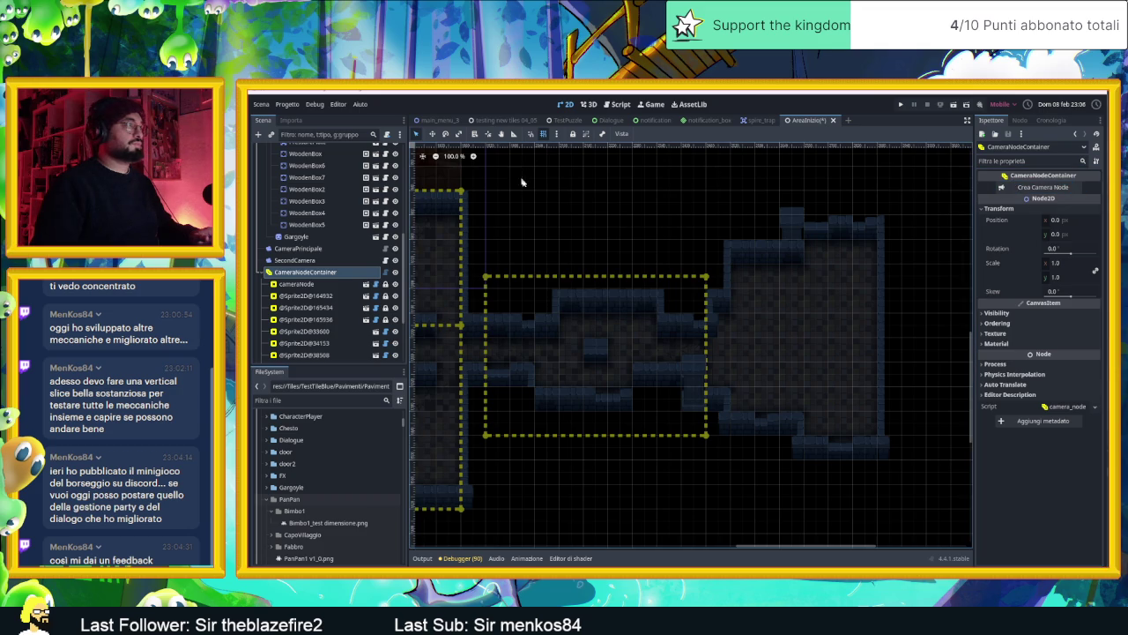
- Add another camera zone and stretch it to cover the new room
{"action": "scroll", "coordinate": [559, 212], "scroll_direction": "down", "scroll_amount": 5}
{"action": "scroll", "coordinate": [646, 280], "scroll_direction": "down", "scroll_amount": 2}
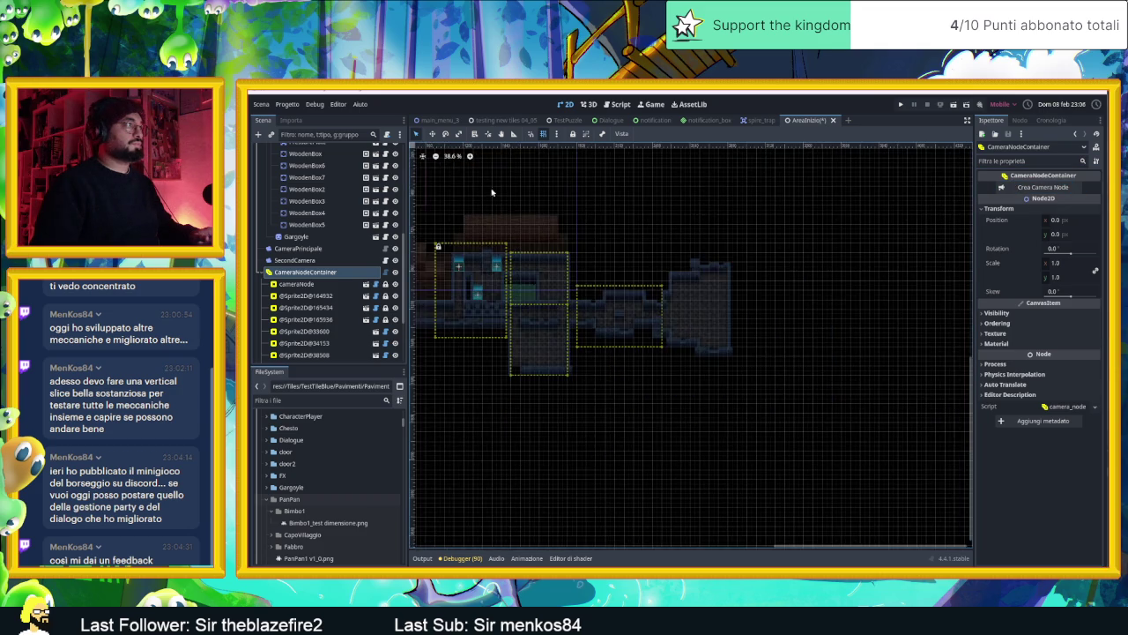
{"action": "mouse_move", "coordinate": [504, 247]}
{"action": "left_mouse_down"}
{"action": "mouse_move", "coordinate": [891, 380]}
{"action": "mouse_move", "coordinate": [842, 357]}
{"action": "left_mouse_up"}
{"action": "scroll", "coordinate": [766, 353], "scroll_direction": "up", "scroll_amount": 5}
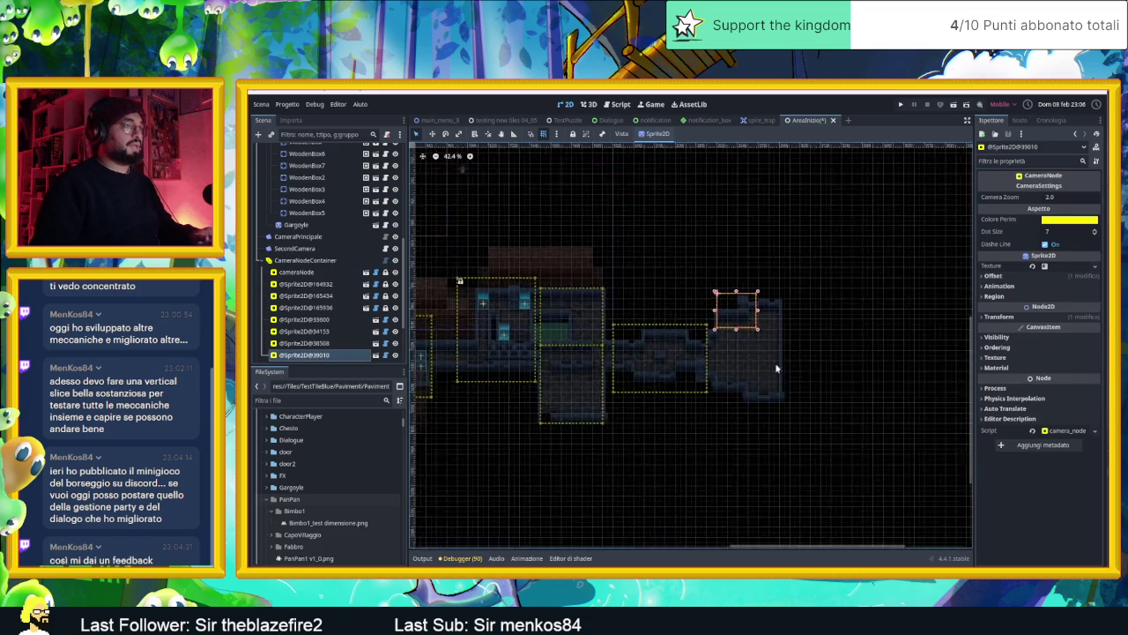
{"action": "mouse_move", "coordinate": [743, 292]}
{"action": "left_mouse_down"}
{"action": "mouse_move", "coordinate": [833, 467]}
{"action": "mouse_move", "coordinate": [826, 475]}
{"action": "left_mouse_up"}
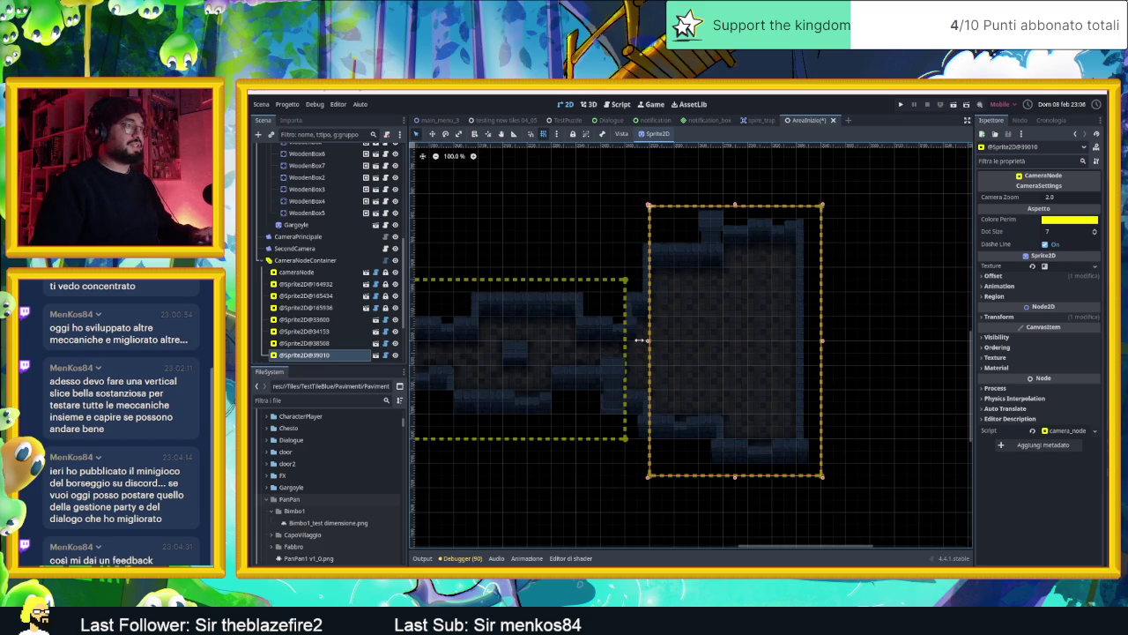
- Extend the zone's left edge, nudge it 30 px right, and save the scene
{"action": "left_click_drag", "start_coordinate": [644, 340], "coordinate": [626, 340]}
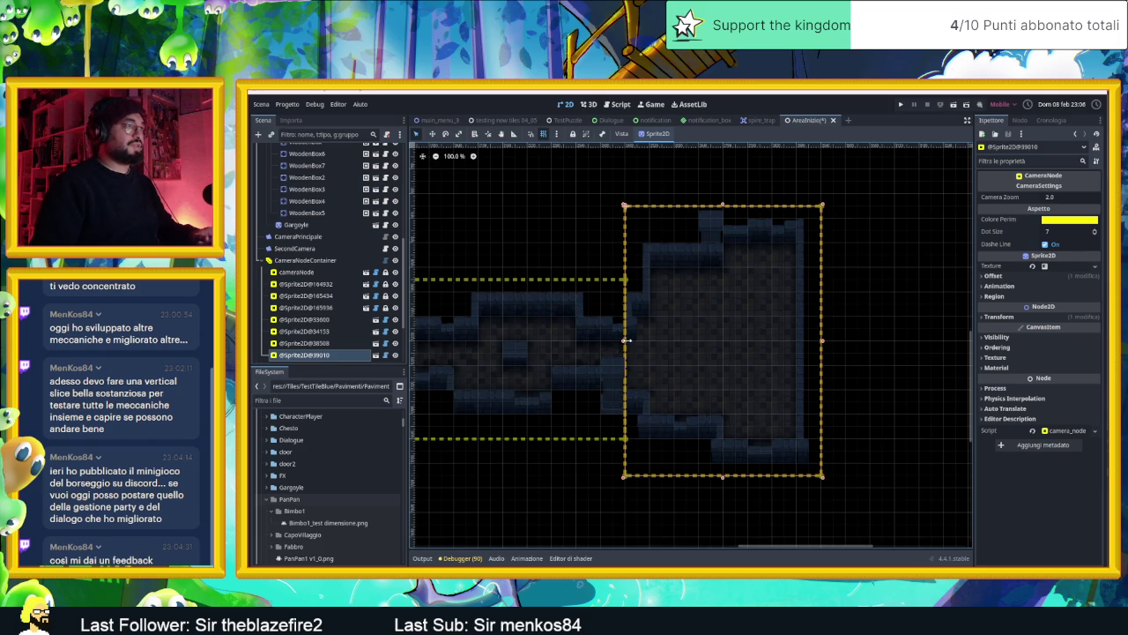
{"action": "mouse_move", "coordinate": [821, 343]}
{"action": "left_mouse_down"}
{"action": "mouse_move", "coordinate": [831, 340]}
{"action": "mouse_move", "coordinate": [816, 346]}
{"action": "left_mouse_up"}
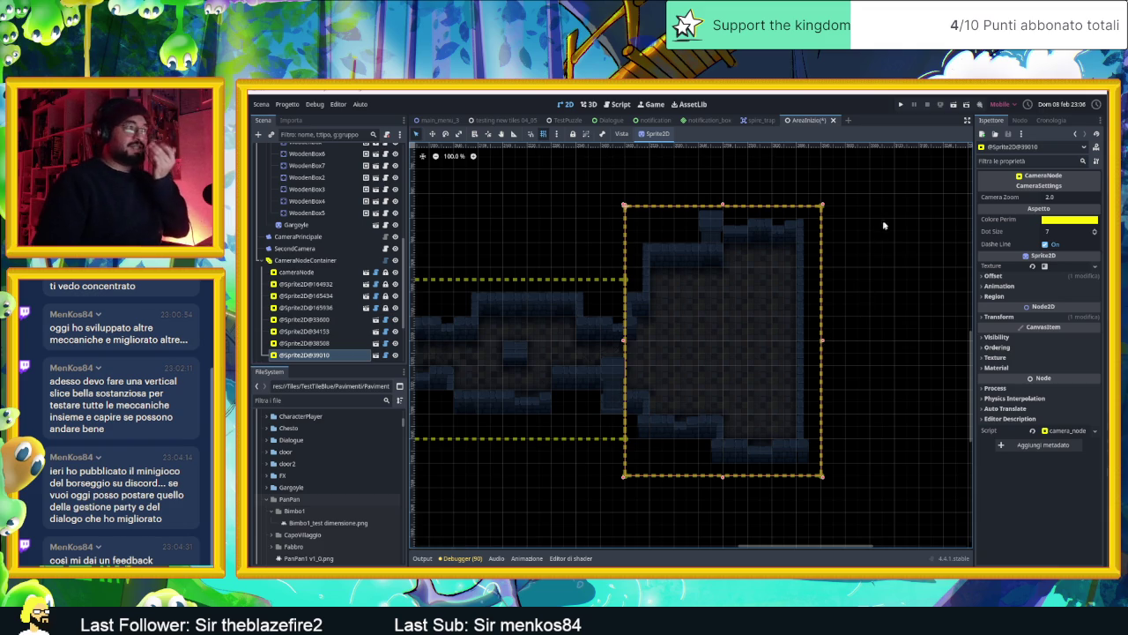
{"action": "key", "text": "ctrl+s"}
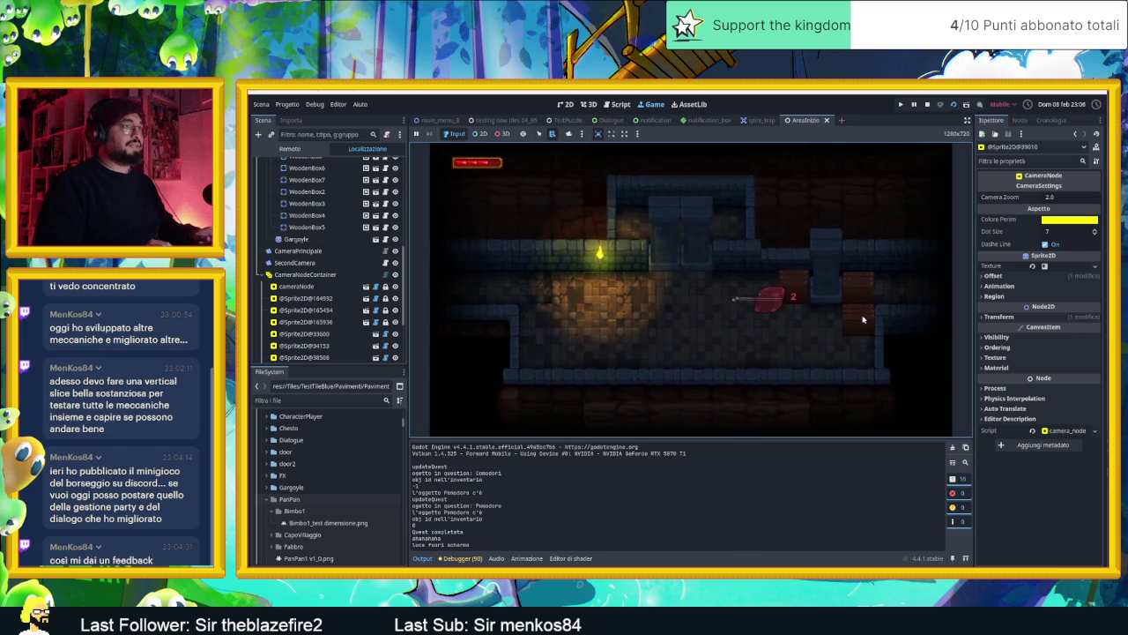
- Walk the character up and down the corridor and right through the rooms into the new room
{"action": "key", "text": "Down"}
{"action": "key", "text": "Up"}
{"action": "key", "text": "Up"}
{"action": "key", "text": "Down"}
{"action": "key", "text": "Up"}
{"action": "key", "text": "Right"}
{"action": "key", "text": "Right"}
{"action": "key", "text": "Down"}
{"action": "key", "text": "Up"}
{"action": "key", "text": "Right"}
{"action": "key", "text": "Down"}
{"action": "key", "text": "Right"}
{"action": "key", "text": "Up"}
- Slide the character around the new room in all directions, then stop the game
{"action": "key", "text": "Right"}
{"action": "key", "text": "Right"}
{"action": "key", "text": "Up"}
{"action": "key", "text": "Down"}
{"action": "key", "text": "Right"}
{"action": "key", "text": "Left"}
{"action": "key", "text": "Up"}
{"action": "key", "text": "Right"}
{"action": "key", "text": "Down"}
{"action": "key", "text": "Left"}
{"action": "key", "text": "Up"}
{"action": "key", "text": "Right"}
{"action": "key", "text": "Down"}
{"action": "key", "text": "Left"}
{"action": "key", "text": "Right"}
{"action": "key", "text": "Up"}
{"action": "key", "text": "Left"}
{"action": "key", "text": "Down"}
{"action": "key", "text": "Right"}
{"action": "key", "text": "Up"}
{"action": "key", "text": "Left"}
{"action": "key", "text": "Down"}
{"action": "key", "text": "Right"}
{"action": "key", "text": "Up"}
{"action": "key", "text": "Left"}
{"action": "key", "text": "Down"}
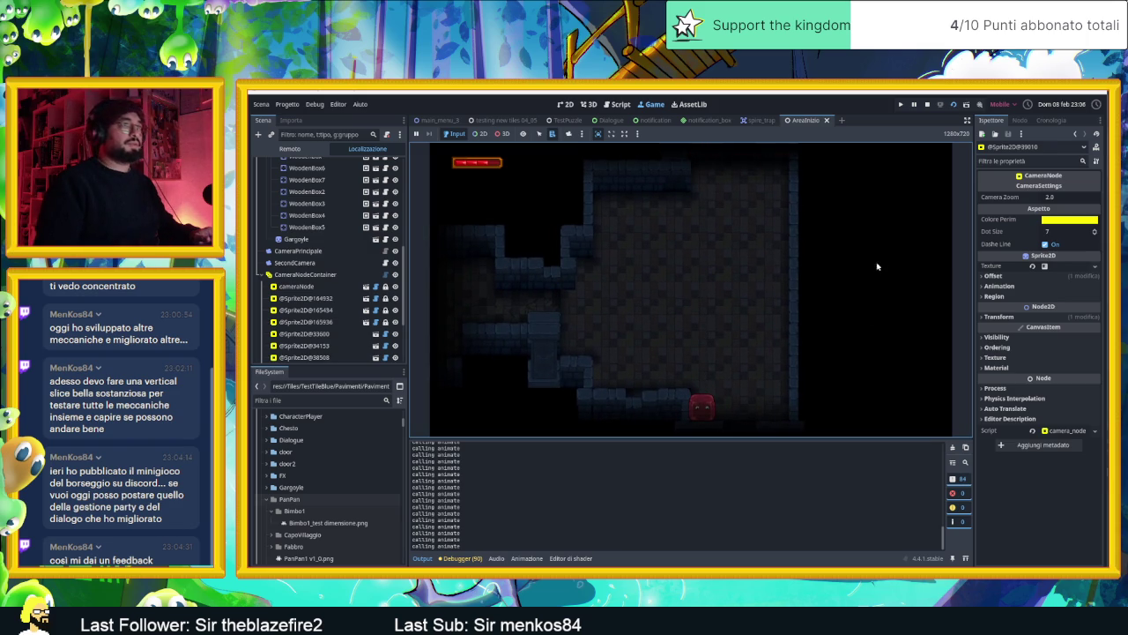
{"action": "left_click", "coordinate": [927, 104]}
- Pan over the new room's camera zones, zoom in, and select the Muri wall layer
{"action": "left_click_drag", "start_coordinate": [561, 284], "coordinate": [465, 237]}
{"action": "left_click_drag", "start_coordinate": [649, 246], "coordinate": [745, 277]}
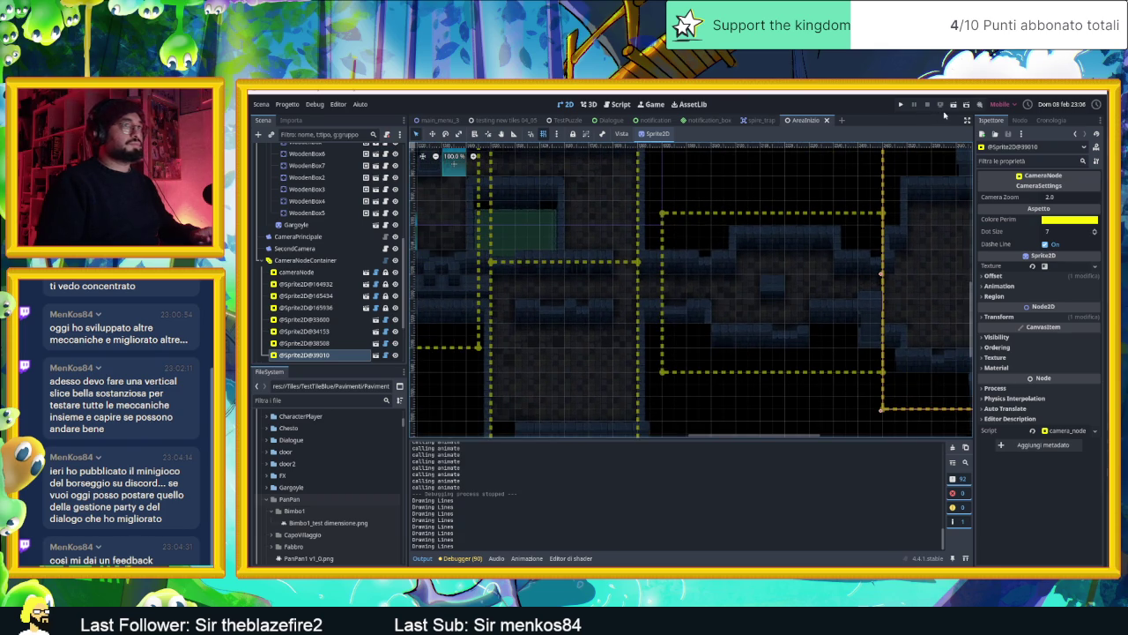
{"action": "left_click_drag", "start_coordinate": [612, 299], "coordinate": [669, 260]}
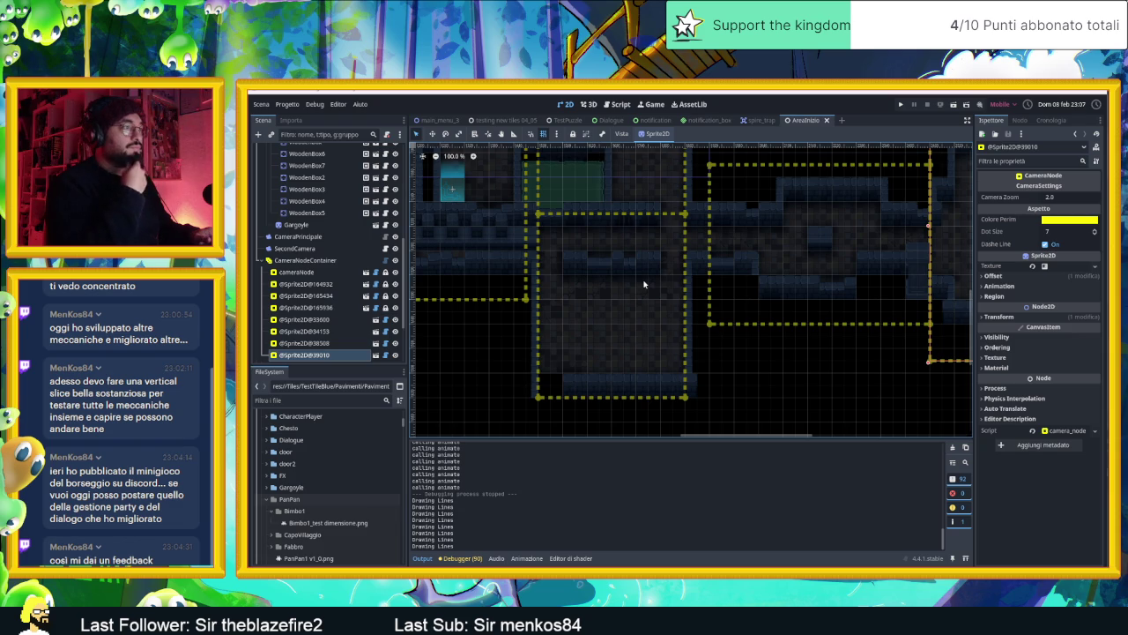
{"action": "scroll", "coordinate": [666, 364], "scroll_direction": "up", "scroll_amount": 8}
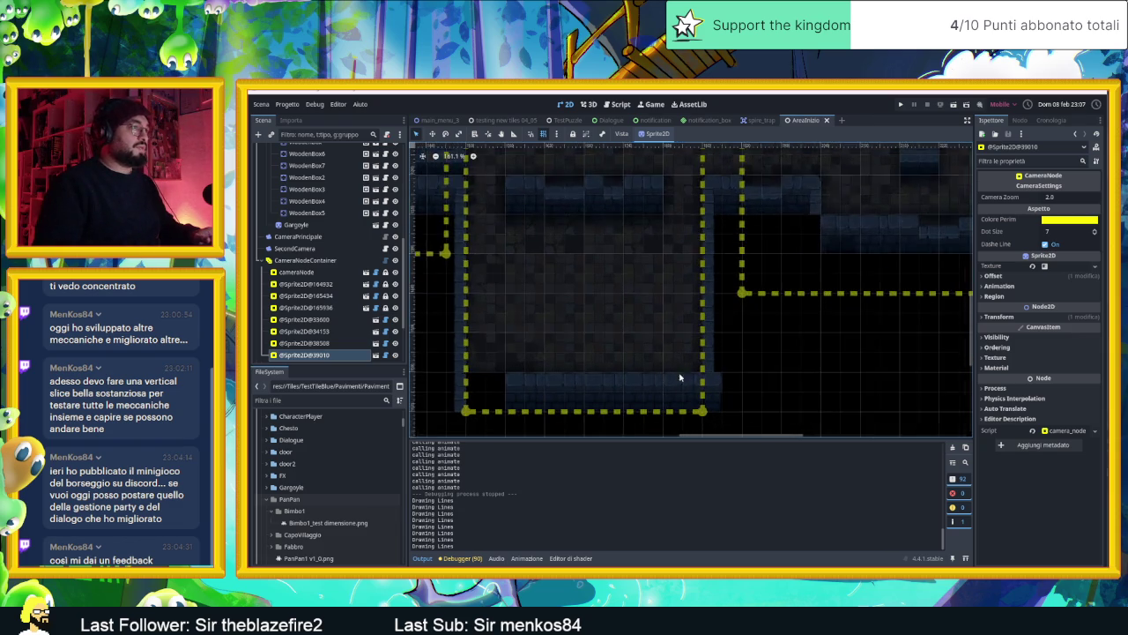
{"action": "scroll", "coordinate": [322, 228], "scroll_direction": "up", "scroll_amount": 3}
{"action": "scroll", "coordinate": [322, 227], "scroll_direction": "up", "scroll_amount": 2}
{"action": "left_click", "coordinate": [318, 201]}
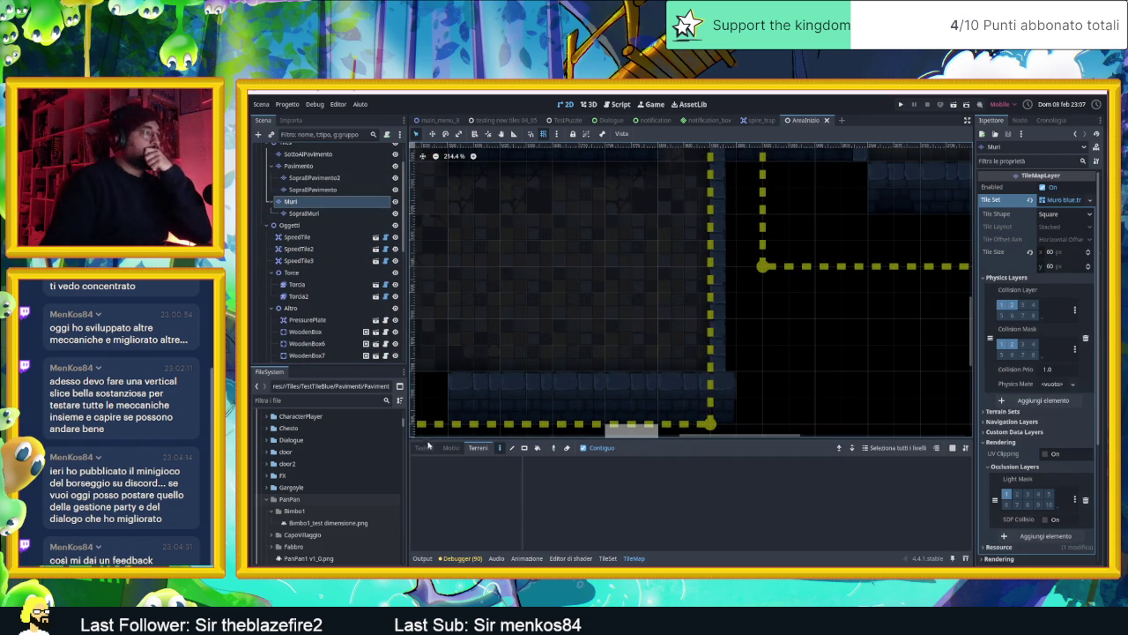
- Pick a Muro blue wall tile and paint a row along the new room's edge
{"action": "left_click", "coordinate": [760, 481]}
{"action": "mouse_move", "coordinate": [675, 353]}
{"action": "left_mouse_down"}
{"action": "mouse_move", "coordinate": [624, 353]}
{"action": "mouse_move", "coordinate": [721, 353]}
{"action": "mouse_move", "coordinate": [632, 353]}
{"action": "mouse_move", "coordinate": [728, 394]}
{"action": "mouse_move", "coordinate": [840, 407]}
{"action": "left_mouse_up"}
{"action": "scroll", "coordinate": [841, 406], "scroll_direction": "down", "scroll_amount": 2}
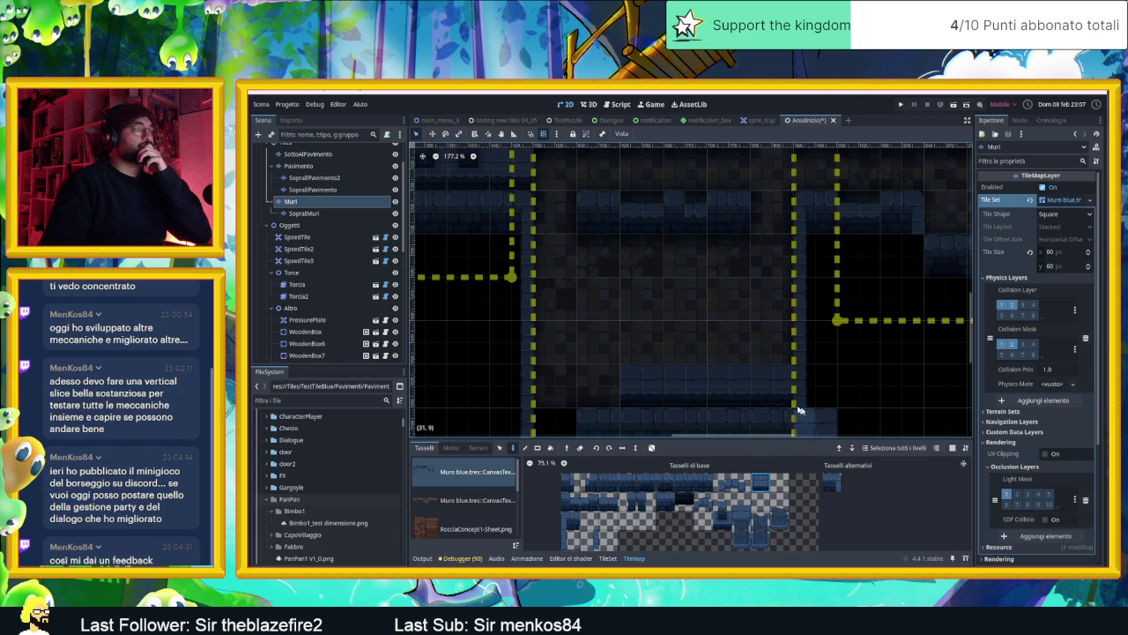
{"action": "scroll", "coordinate": [732, 388], "scroll_direction": "down", "scroll_amount": 2}
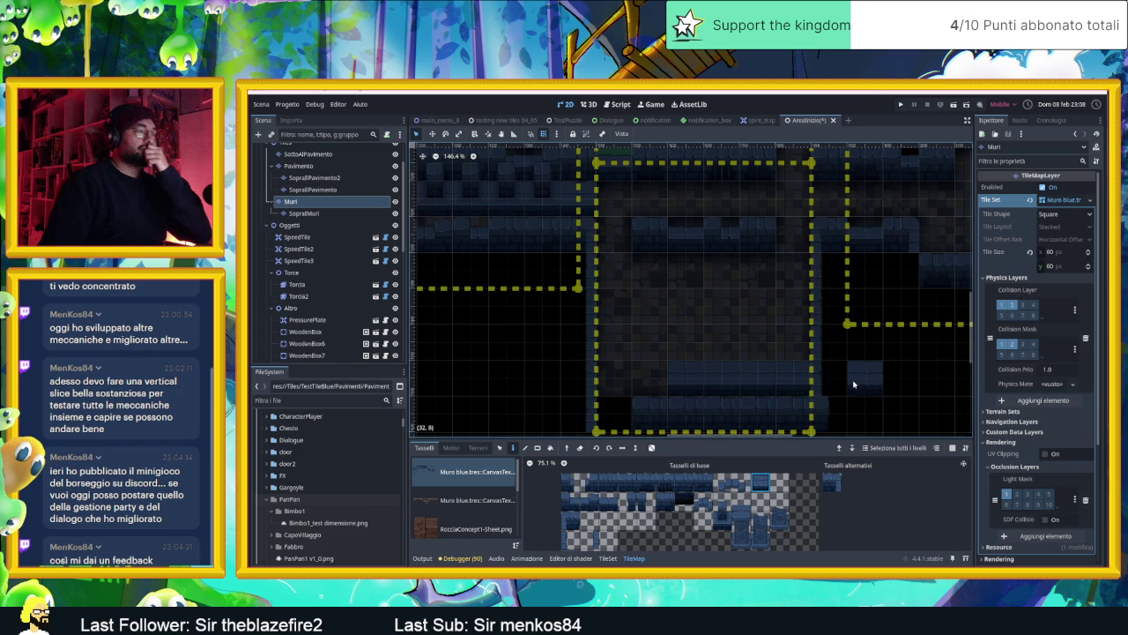
- Add one more wall tile at the room's bottom and save the scene
{"action": "left_click", "coordinate": [611, 334]}
{"action": "scroll", "coordinate": [652, 379], "scroll_direction": "right", "scroll_amount": 3}
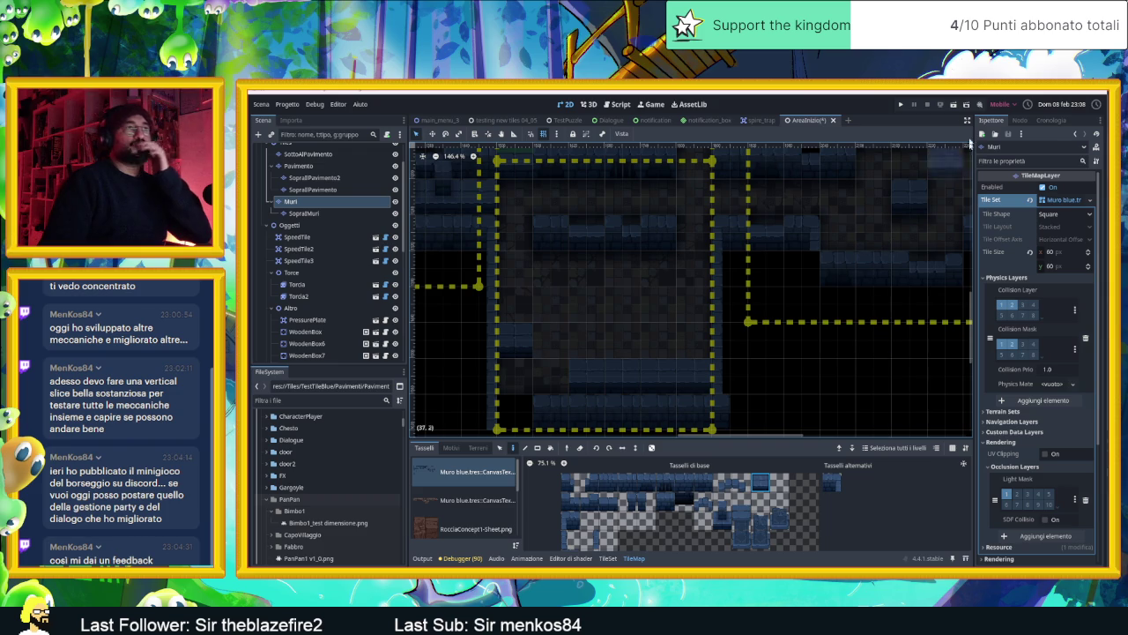
{"action": "key", "text": "ctrl+s"}
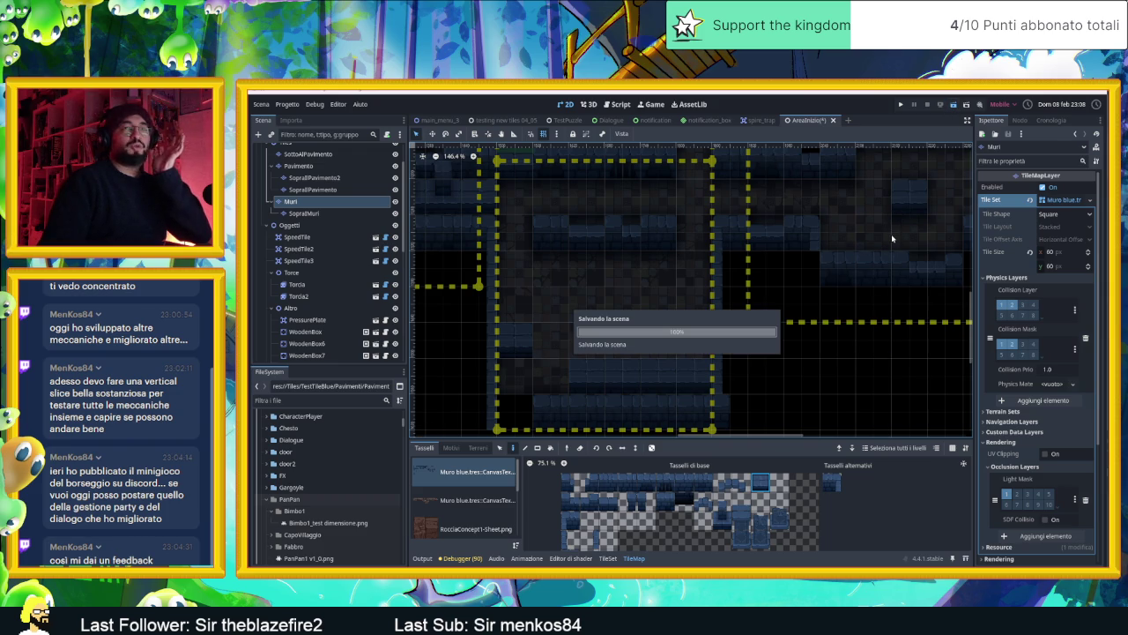
- Uncheck 'Incorpora gioco al prossimo avvio' in the Game view and rerun the game in its own window
{"action": "key", "text": "F5"}
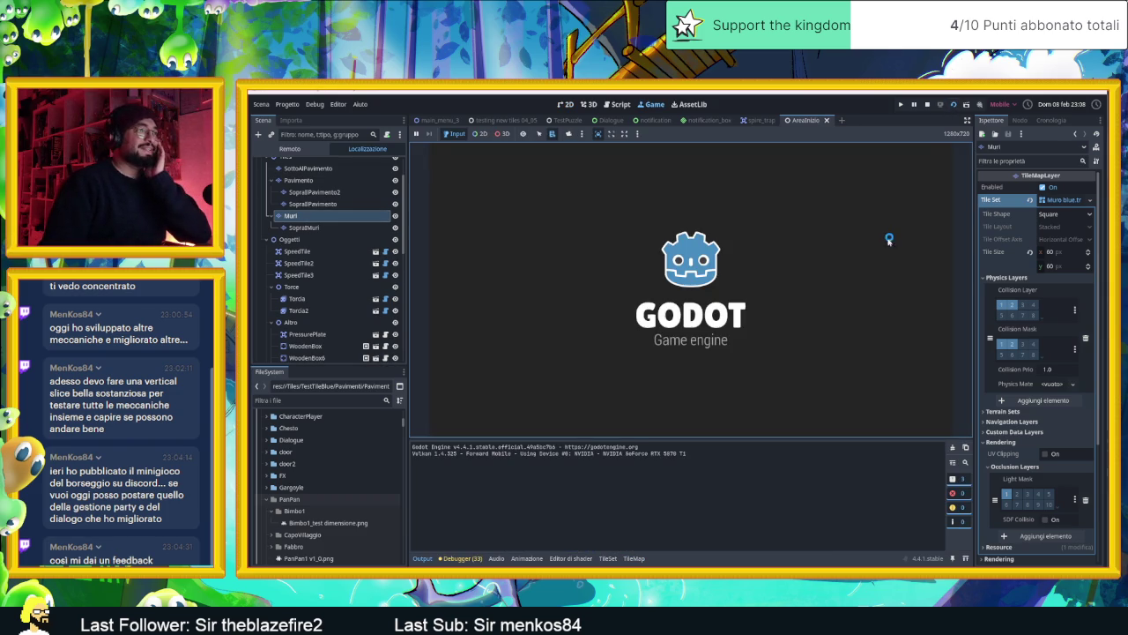
{"action": "left_click", "coordinate": [927, 104]}
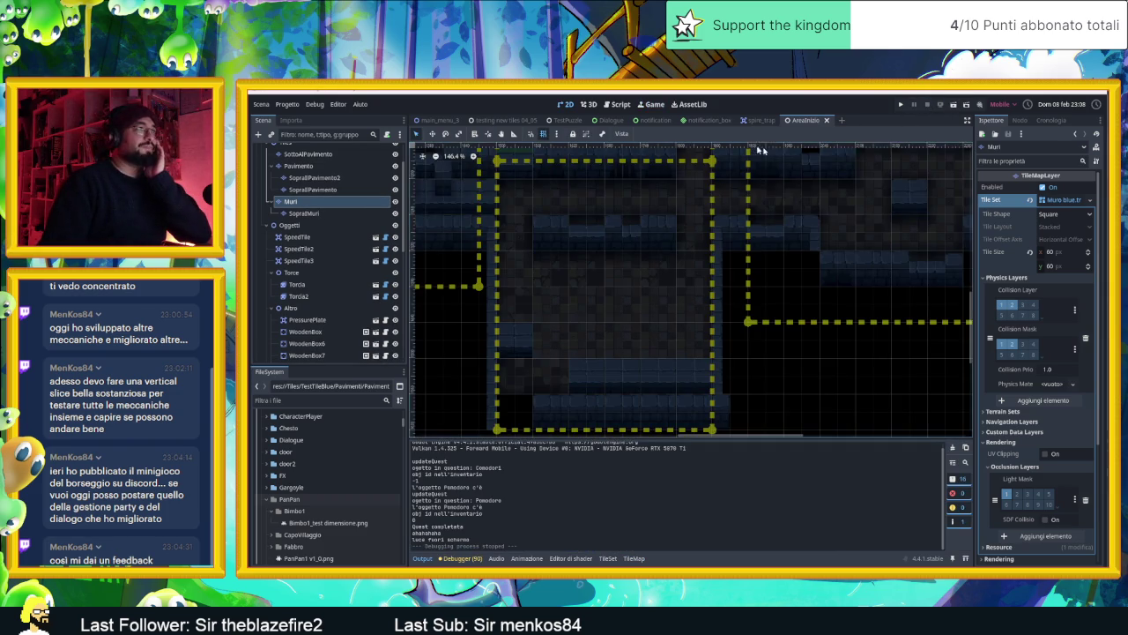
{"action": "left_click", "coordinate": [652, 104]}
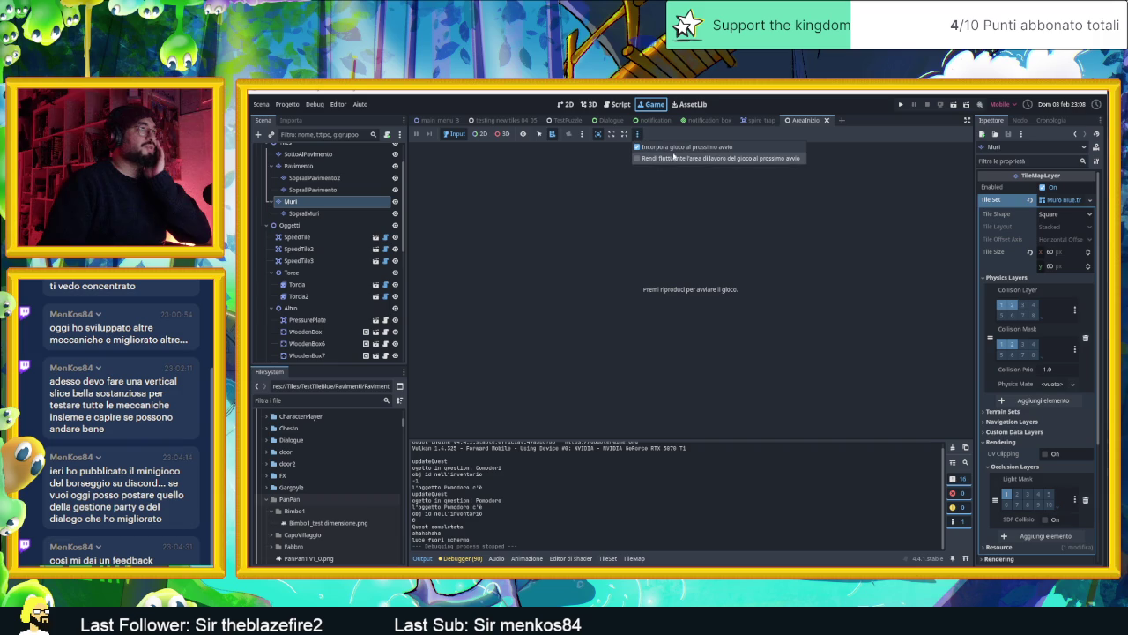
{"action": "left_click", "coordinate": [691, 146]}
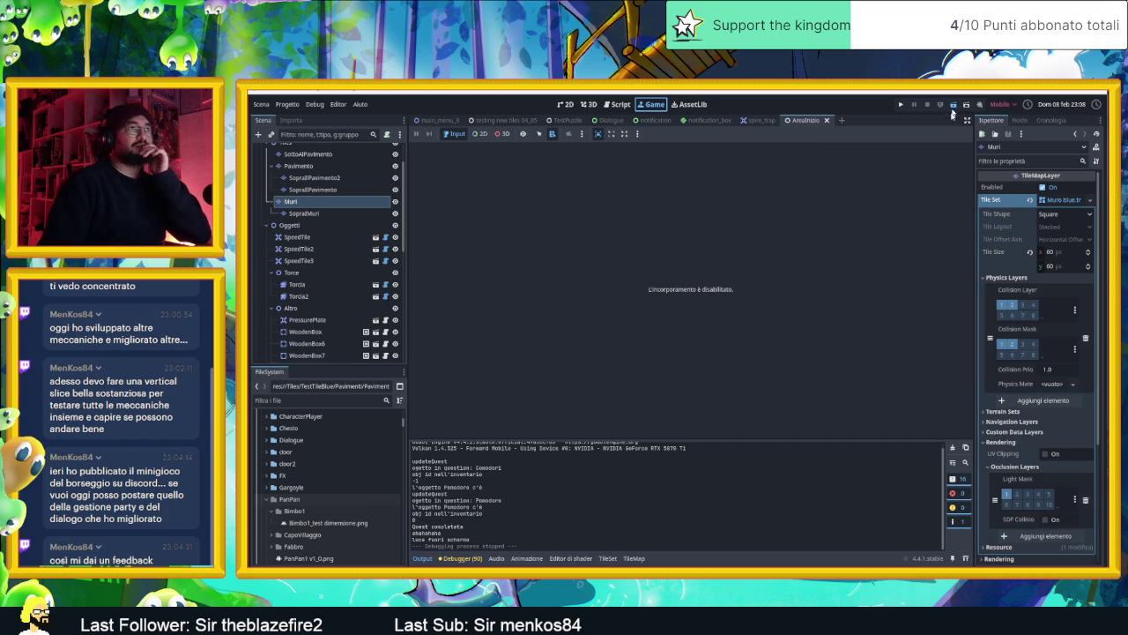
{"action": "key", "text": "F5"}
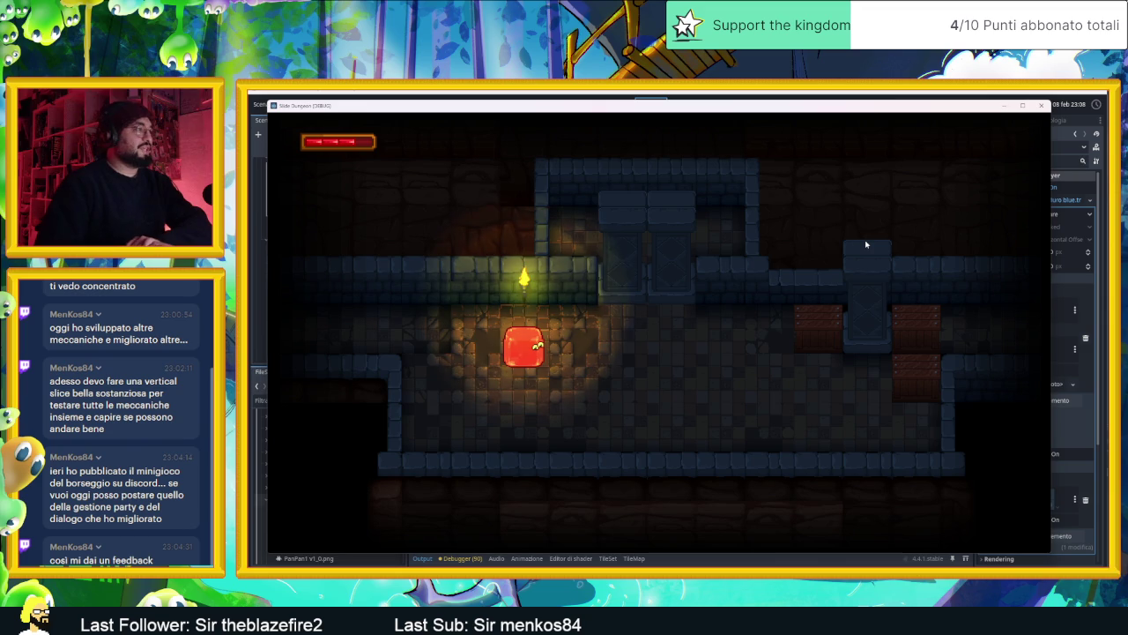
- Slide the slime around the first room, pushing it against the crates
{"action": "key", "text": "Right"}
{"action": "key", "text": "Down"}
{"action": "key", "text": "Right"}
{"action": "key", "text": "Up"}
{"action": "key", "text": "Down"}
{"action": "key", "text": "Up"}
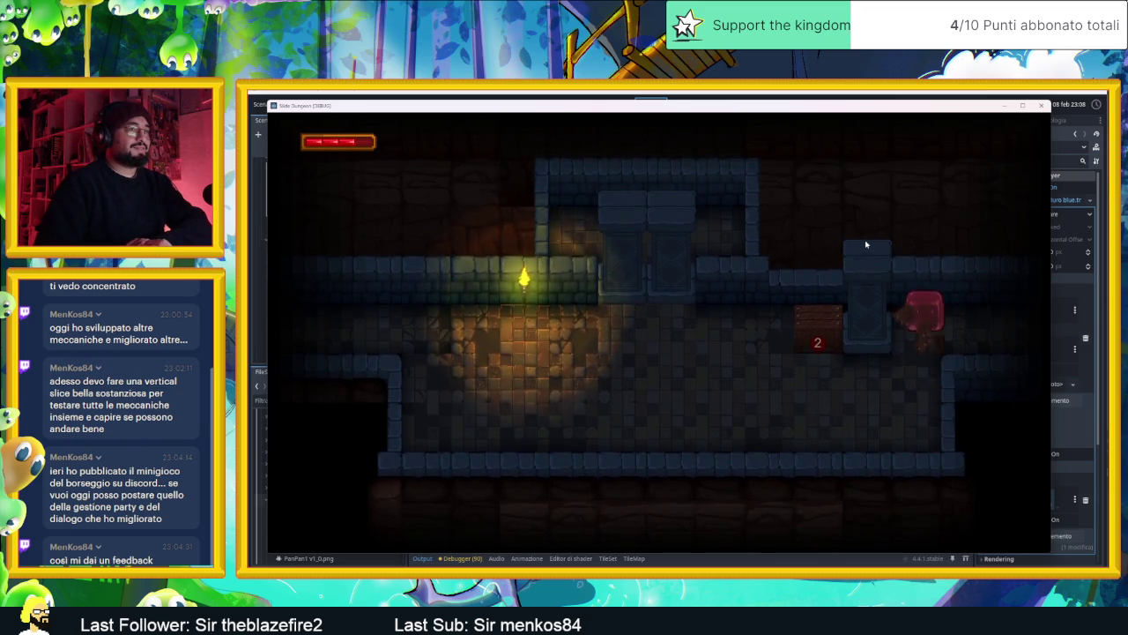
{"action": "key", "text": "Up"}
{"action": "key", "text": "Up"}
- Slide the slime through the neighbouring rooms and back down to the original room
{"action": "key", "text": "Down"}
{"action": "key", "text": "Down"}
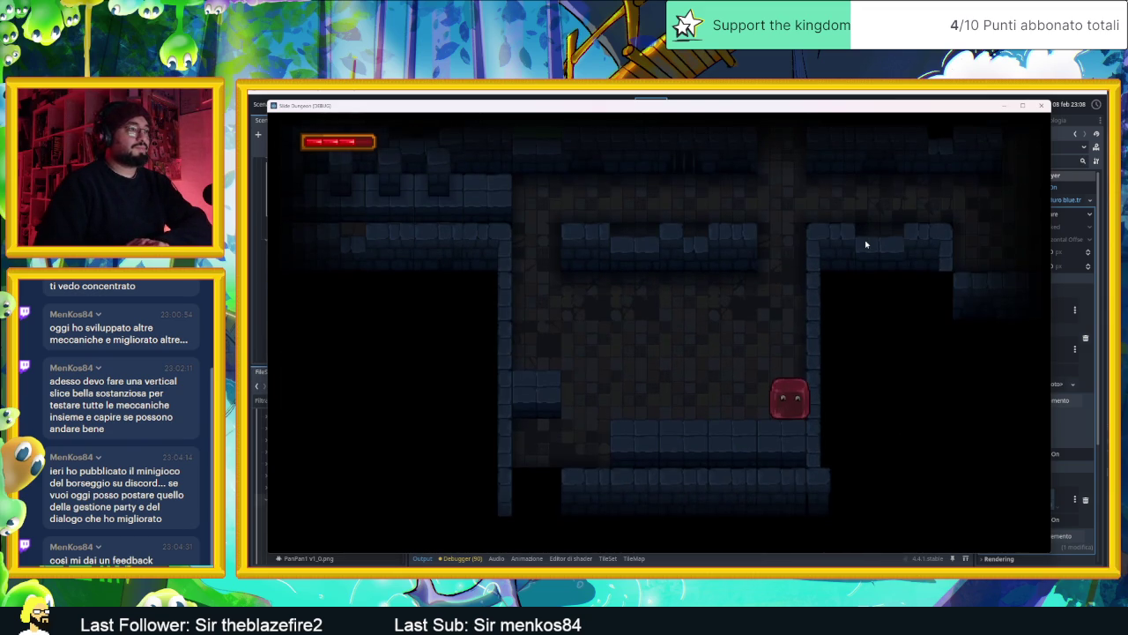
{"action": "key", "text": "Left"}
{"action": "key", "text": "Up"}
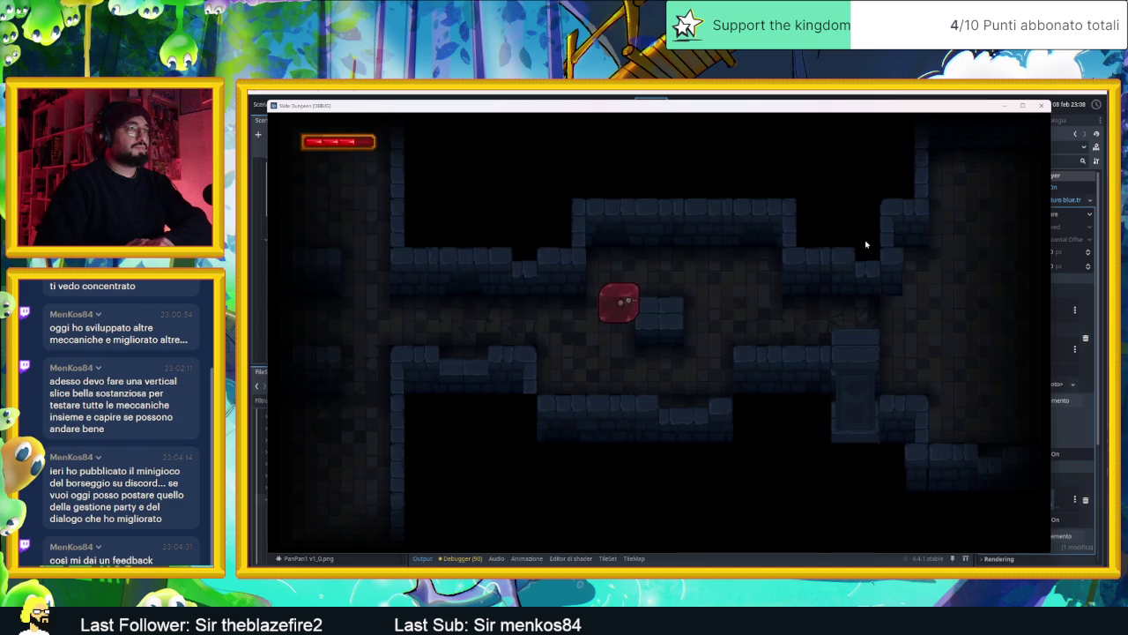
{"action": "key", "text": "Down"}
{"action": "key", "text": "Right"}
{"action": "key", "text": "Left"}
{"action": "key", "text": "Down"}
{"action": "key", "text": "Up"}
{"action": "key", "text": "Down"}
{"action": "key", "text": "Up"}
{"action": "key", "text": "Left"}
{"action": "key", "text": "Right"}
{"action": "key", "text": "Up"}
{"action": "key", "text": "Down"}
- Slide the slime around the blocks in the room above and into the room below
{"action": "key", "text": "Left"}
{"action": "key", "text": "Up"}
{"action": "key", "text": "Right"}
{"action": "key", "text": "Down"}
{"action": "key", "text": "Down"}
{"action": "key", "text": "Right"}
{"action": "key", "text": "Up"}
{"action": "key", "text": "Left"}
{"action": "key", "text": "Down"}
{"action": "key", "text": "Right"}
{"action": "key", "text": "Left"}
{"action": "key", "text": "Up"}
{"action": "key", "text": "Left"}
{"action": "key", "text": "Right"}
{"action": "key", "text": "Up"}
{"action": "key", "text": "Right"}
{"action": "key", "text": "Down"}
{"action": "key", "text": "Right"}
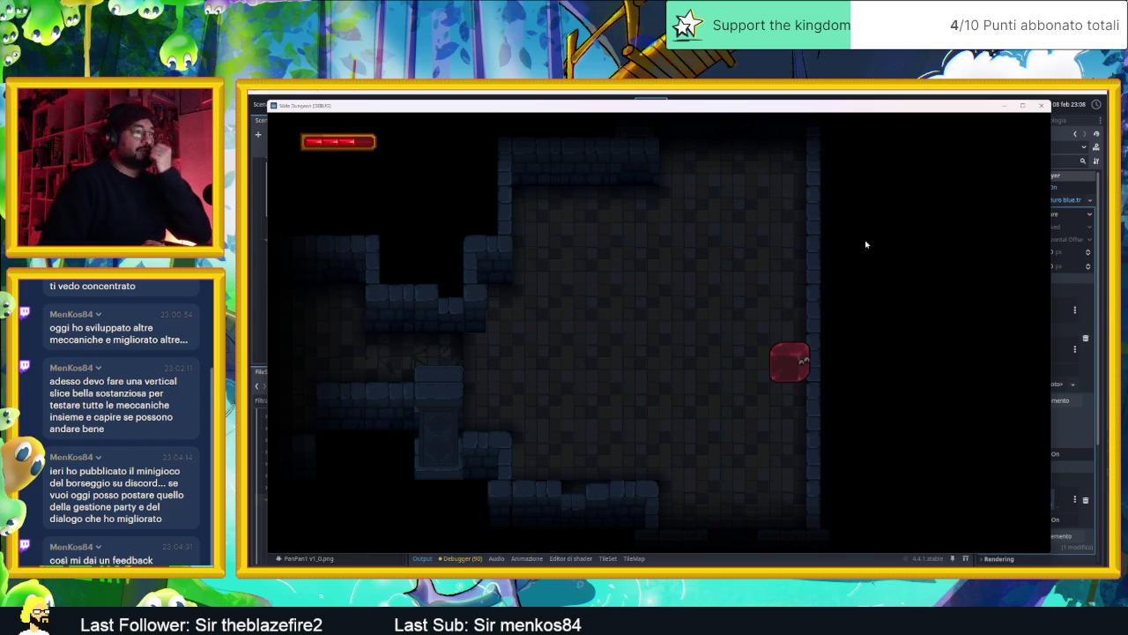
- Slide the slime around the last room's edges, then close the game window
{"action": "key", "text": "Down"}
{"action": "key", "text": "Up"}
{"action": "key", "text": "Left"}
{"action": "key", "text": "Down"}
{"action": "key", "text": "Right"}
{"action": "key", "text": "Left"}
{"action": "key", "text": "Up"}
{"action": "key", "text": "Right"}
{"action": "key", "text": "Down"}
{"action": "key", "text": "Left"}
{"action": "key", "text": "Up"}
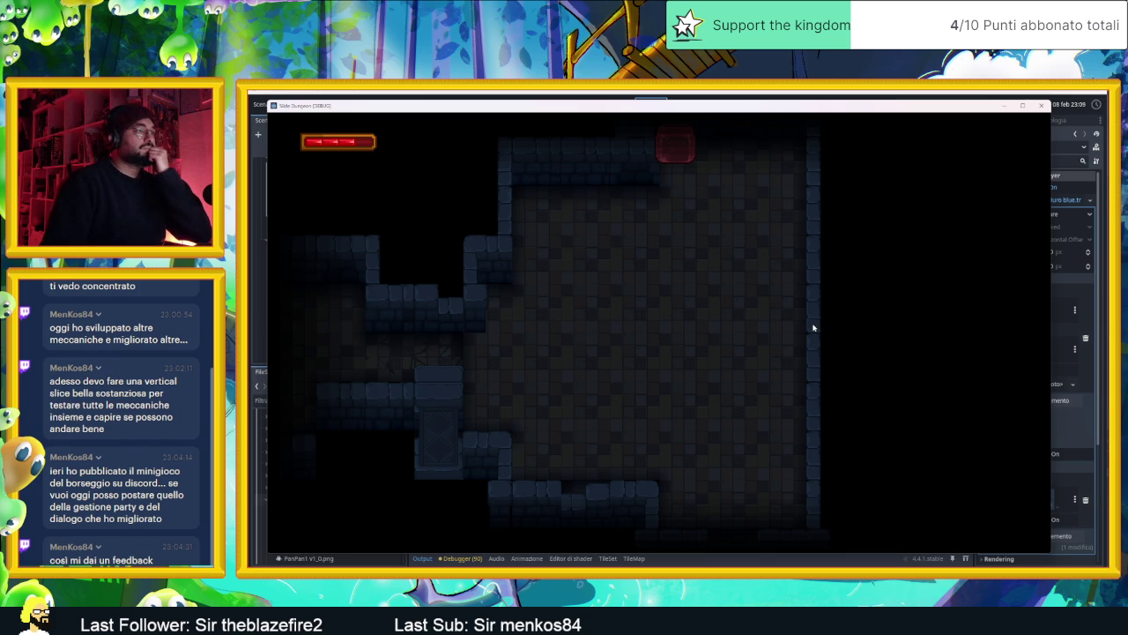
{"action": "left_click", "coordinate": [1040, 106]}
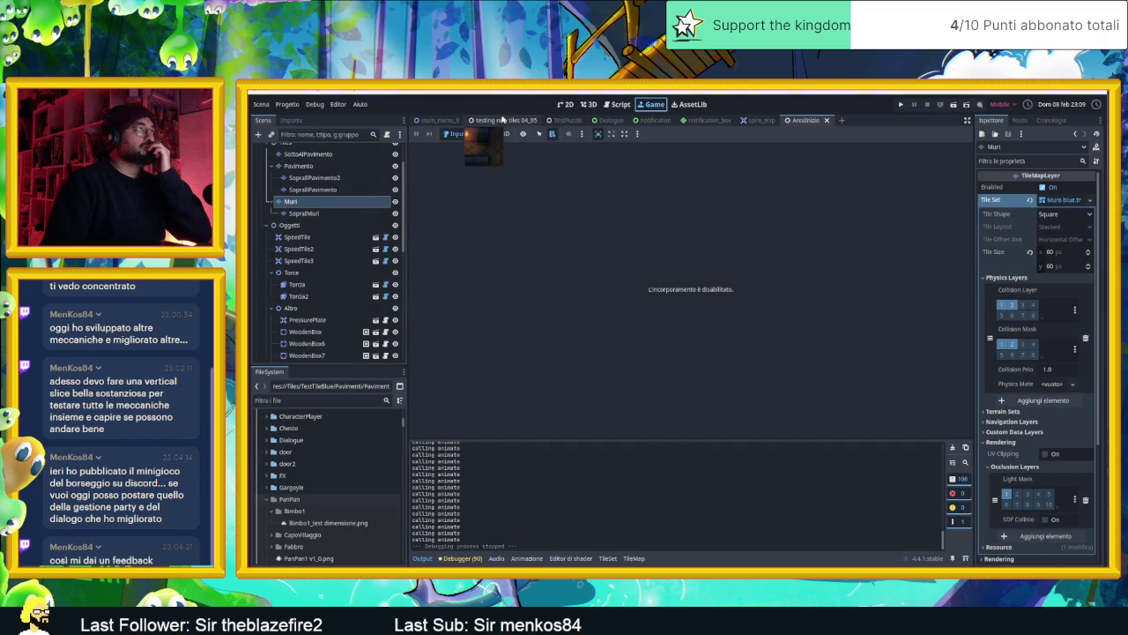
- Switch to the 2D editor and pan around the rooms to inspect the dashed camera zones
{"action": "left_click", "coordinate": [564, 105]}
{"action": "scroll", "coordinate": [607, 328], "scroll_direction": "up", "scroll_amount": 5}
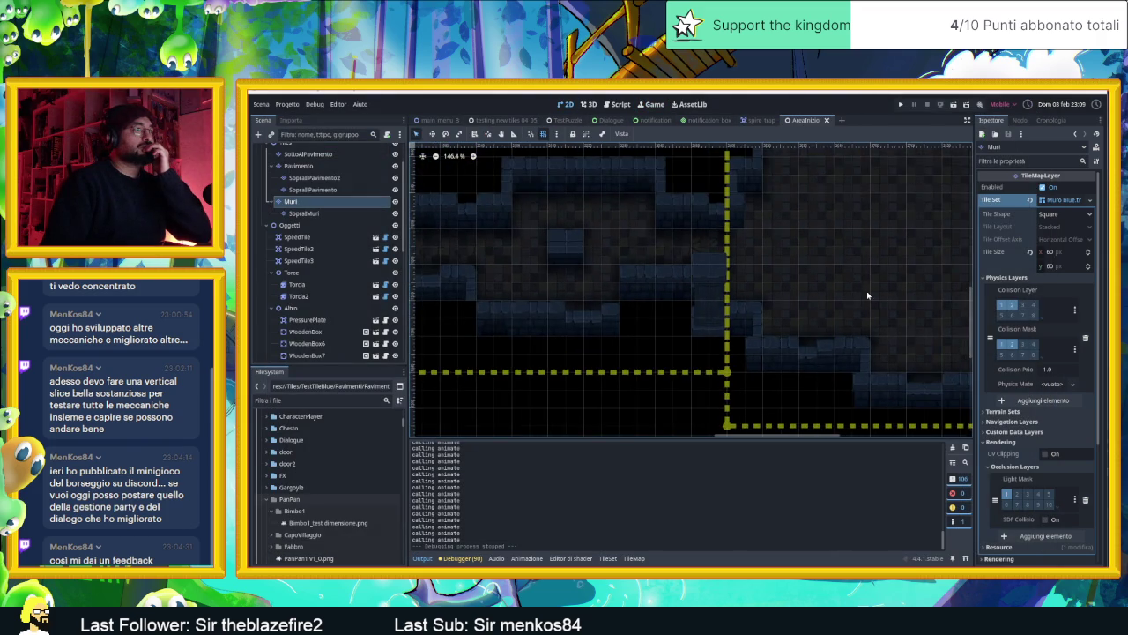
{"action": "scroll", "coordinate": [634, 317], "scroll_direction": "left", "scroll_amount": 5}
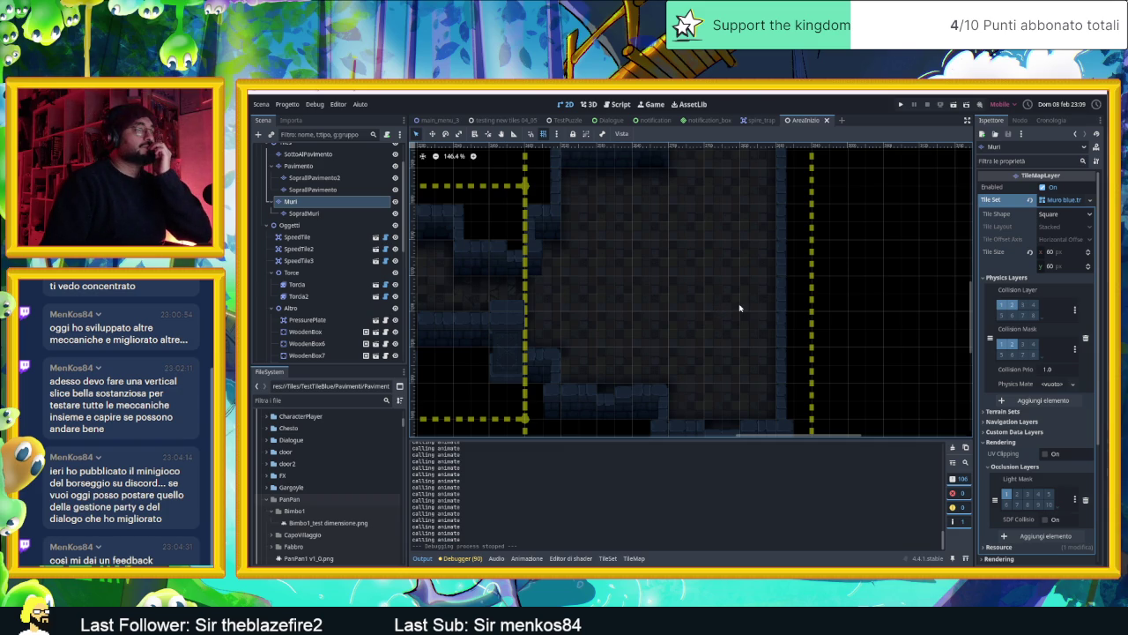
{"action": "scroll", "coordinate": [617, 310], "scroll_direction": "left", "scroll_amount": 5}
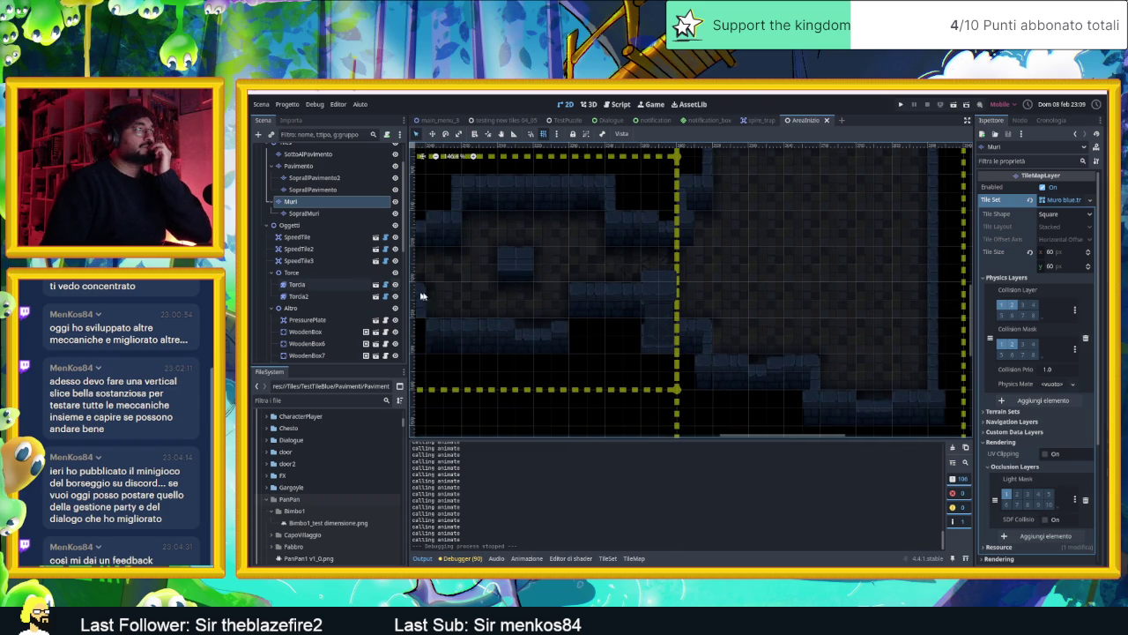
{"action": "scroll", "coordinate": [772, 276], "scroll_direction": "right", "scroll_amount": 5}
{"action": "scroll", "coordinate": [745, 292], "scroll_direction": "down", "scroll_amount": 4}
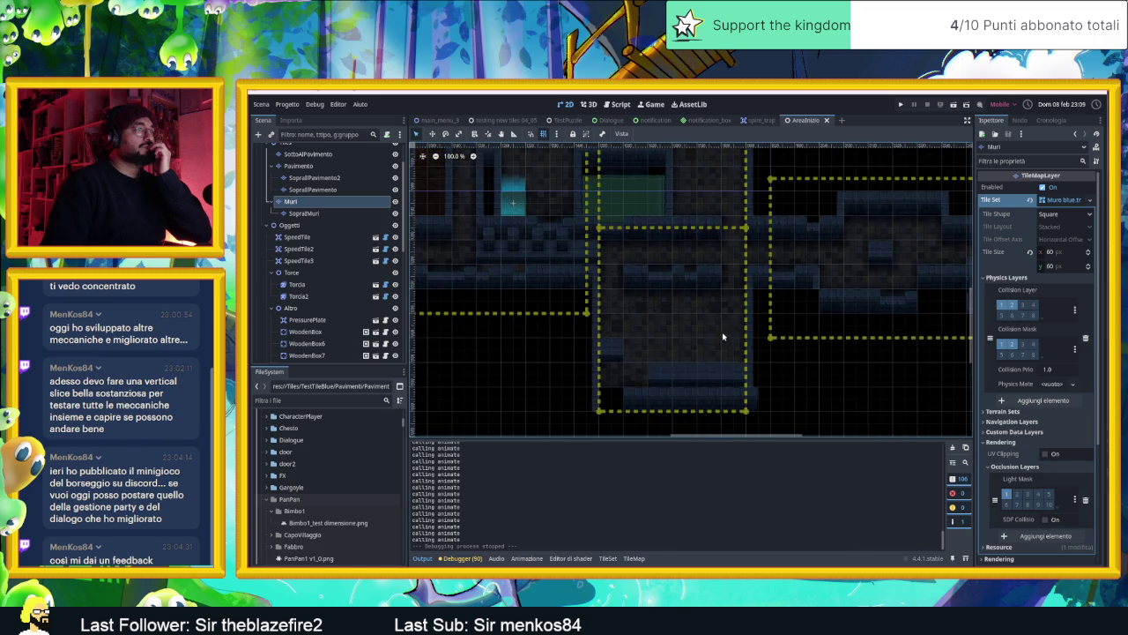
{"action": "scroll", "coordinate": [723, 336], "scroll_direction": "up", "scroll_amount": 4}
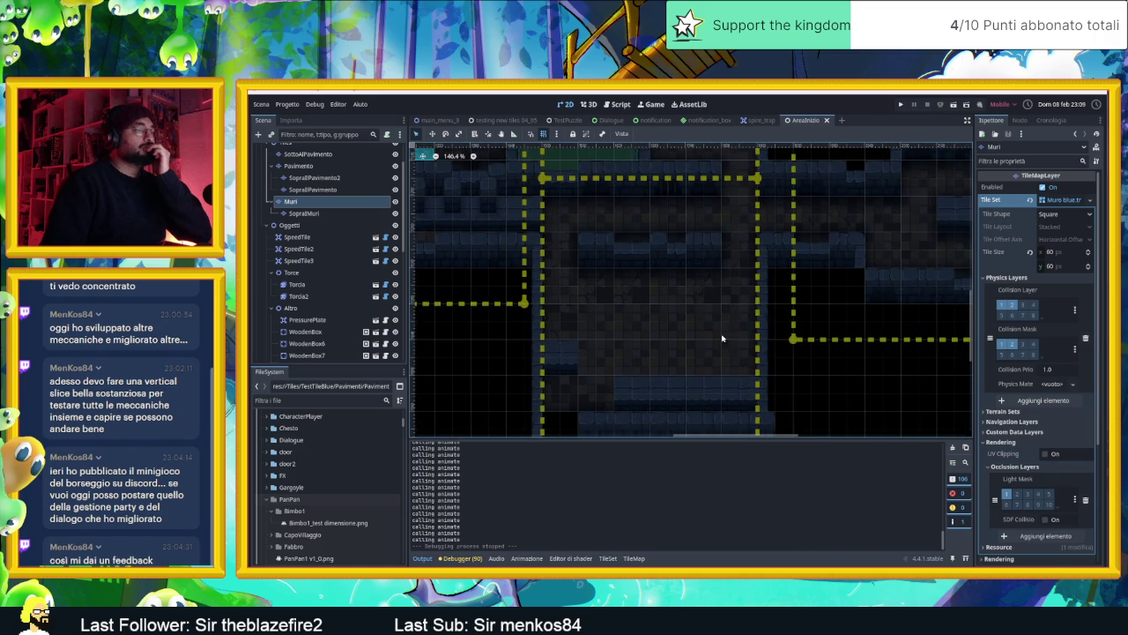
{"action": "scroll", "coordinate": [722, 337], "scroll_direction": "down", "scroll_amount": 4}
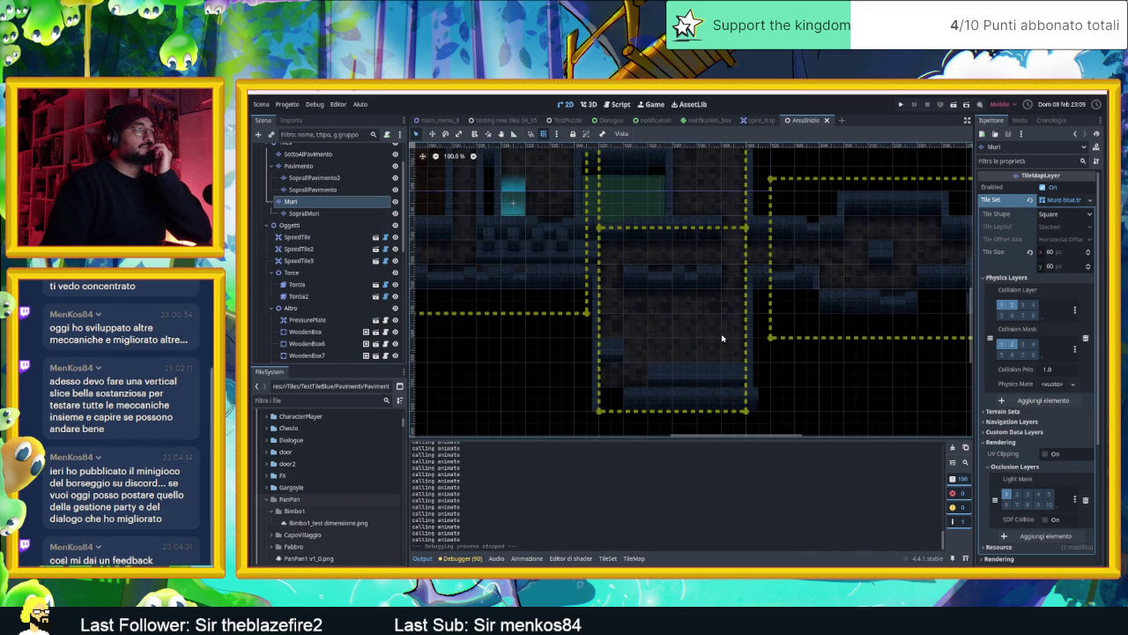
{"action": "scroll", "coordinate": [722, 338], "scroll_direction": "down", "scroll_amount": 2}
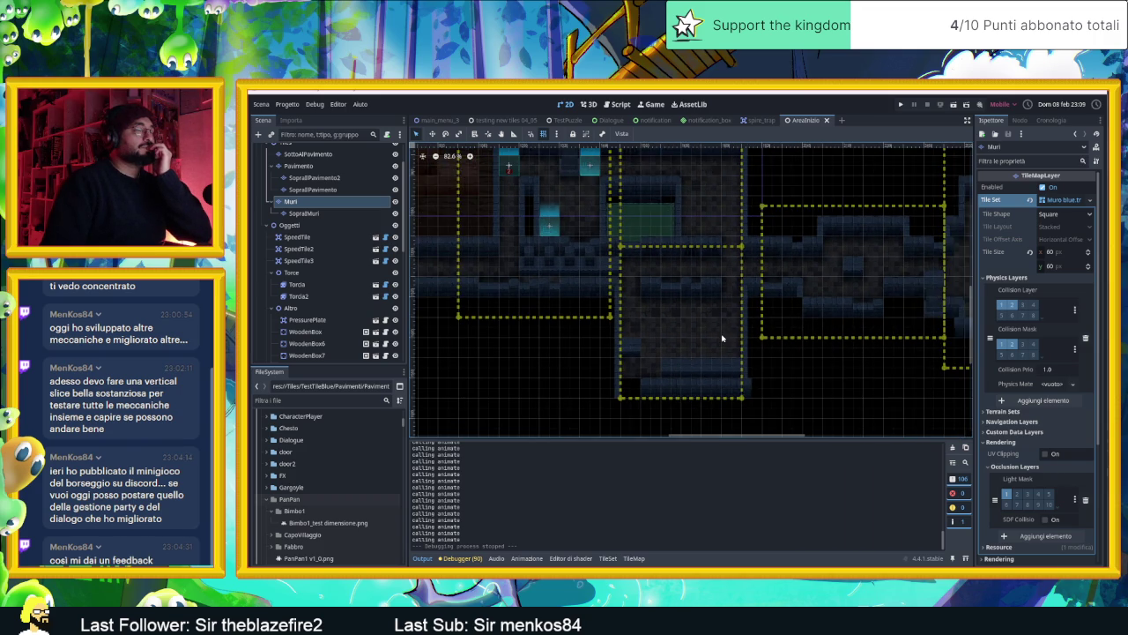
{"action": "scroll", "coordinate": [721, 338], "scroll_direction": "right", "scroll_amount": 6}
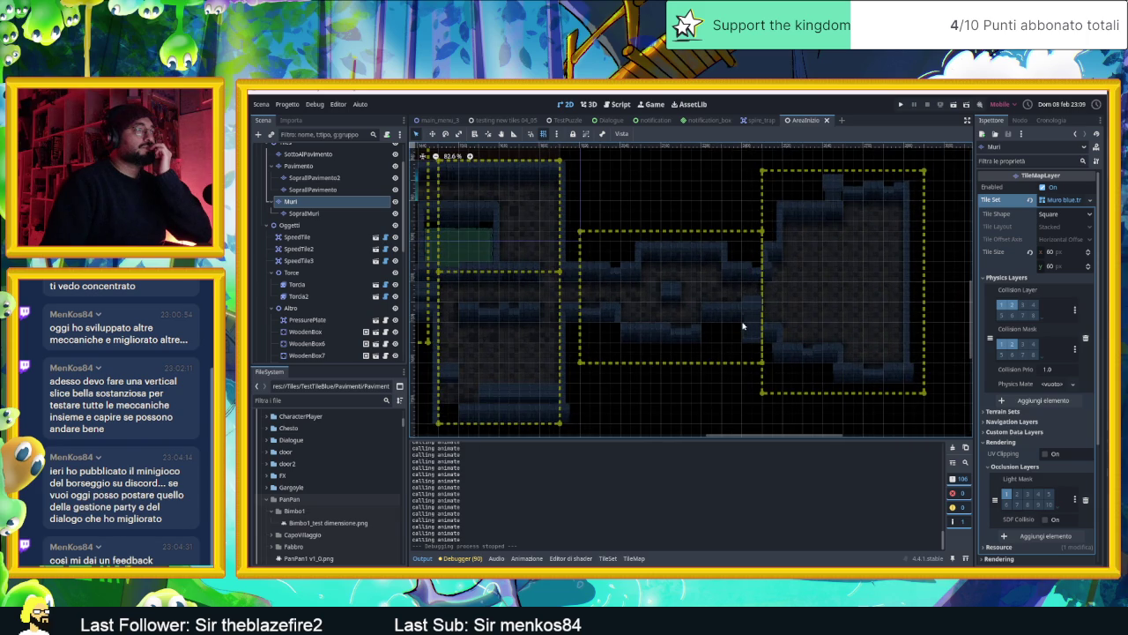
{"action": "scroll", "coordinate": [738, 302], "scroll_direction": "down", "scroll_amount": 1}
{"action": "left_click_drag", "start_coordinate": [738, 302], "coordinate": [738, 273]}
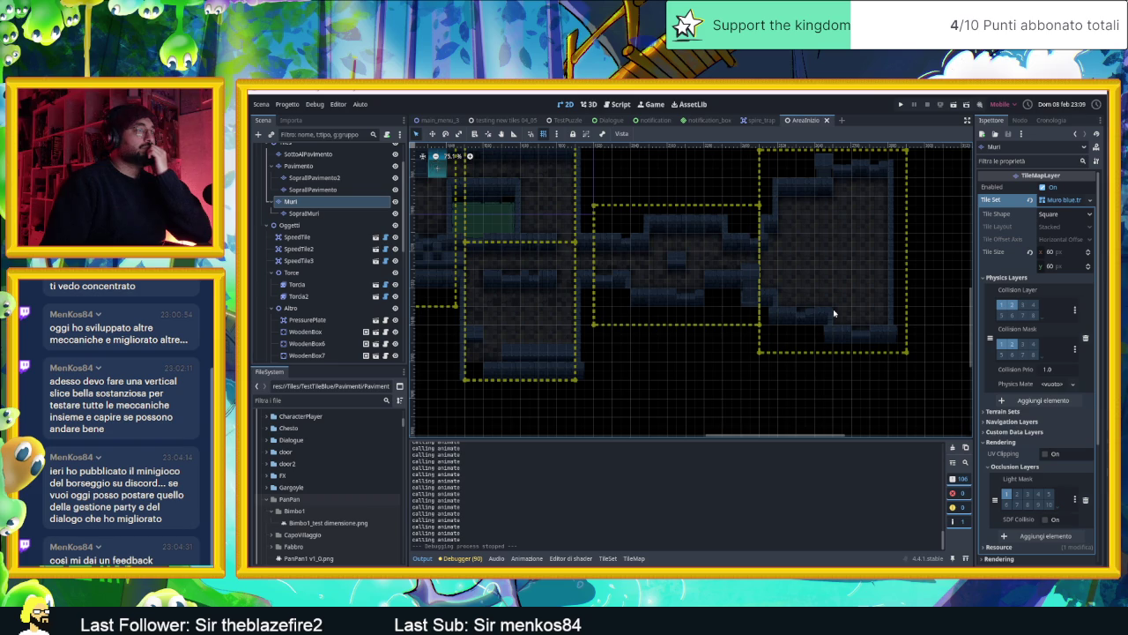
{"action": "scroll", "coordinate": [833, 313], "scroll_direction": "up", "scroll_amount": 3}
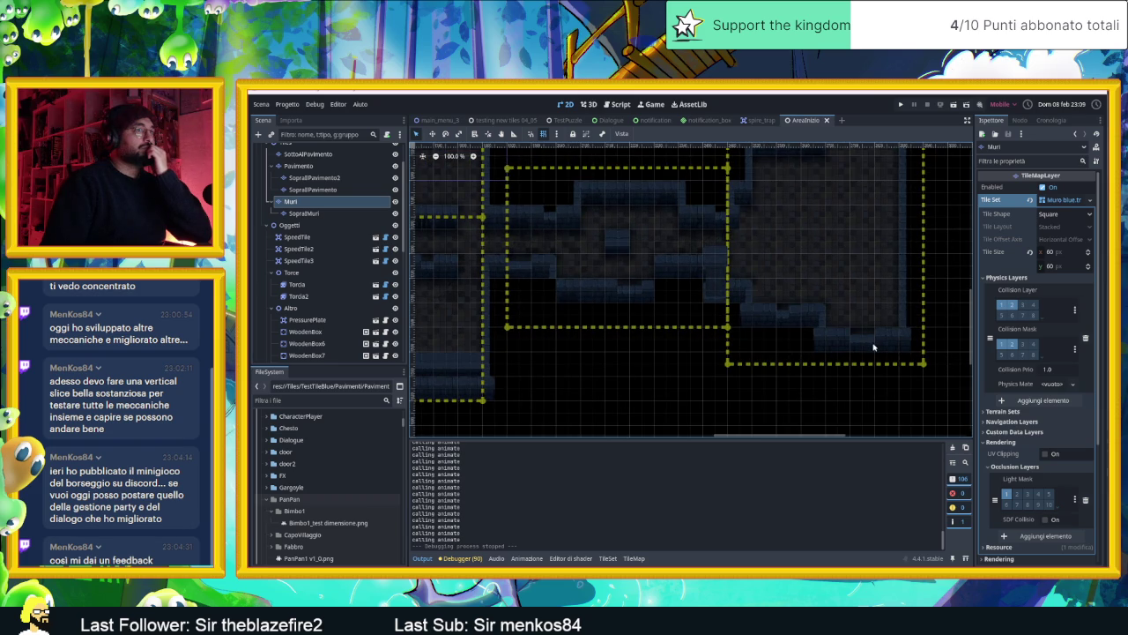
{"action": "scroll", "coordinate": [864, 357], "scroll_direction": "up", "scroll_amount": 1}
{"action": "scroll", "coordinate": [868, 330], "scroll_direction": "right", "scroll_amount": 3}
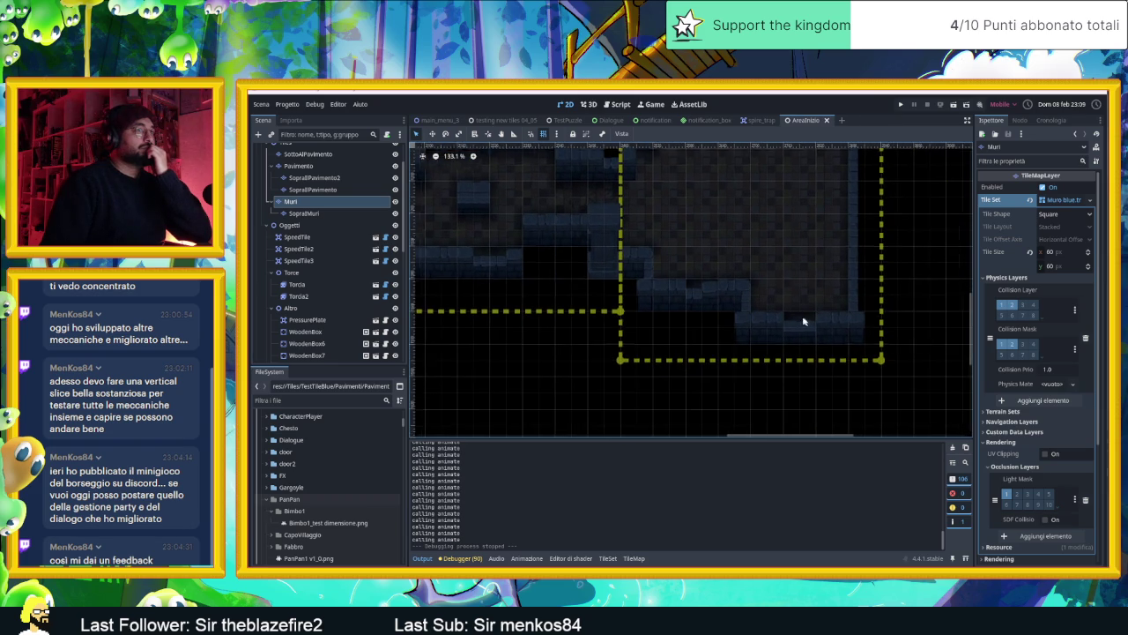
{"action": "scroll", "coordinate": [822, 297], "scroll_direction": "down", "scroll_amount": 5}
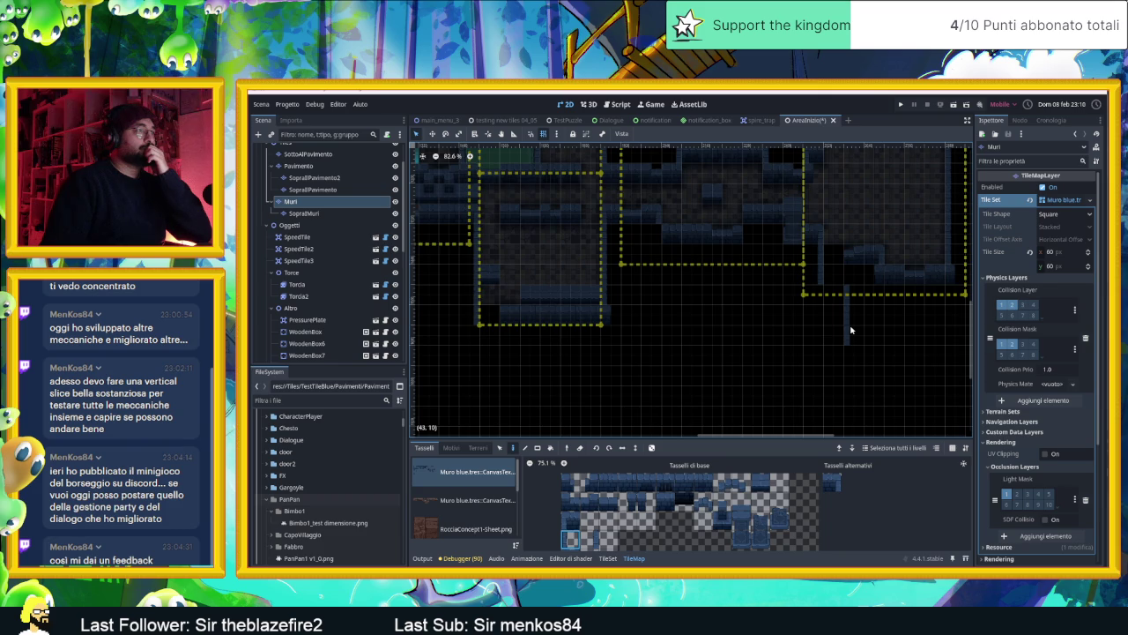
- Select a row of blue wall tiles, enable random placement, and paint two wall rows below the room
{"action": "left_click", "coordinate": [699, 486]}
{"action": "mouse_move", "coordinate": [683, 487]}
{"action": "left_mouse_down"}
{"action": "mouse_move", "coordinate": [597, 483]}
{"action": "mouse_move", "coordinate": [608, 482]}
{"action": "mouse_move", "coordinate": [568, 502]}
{"action": "left_mouse_up"}
{"action": "left_click", "coordinate": [652, 448]}
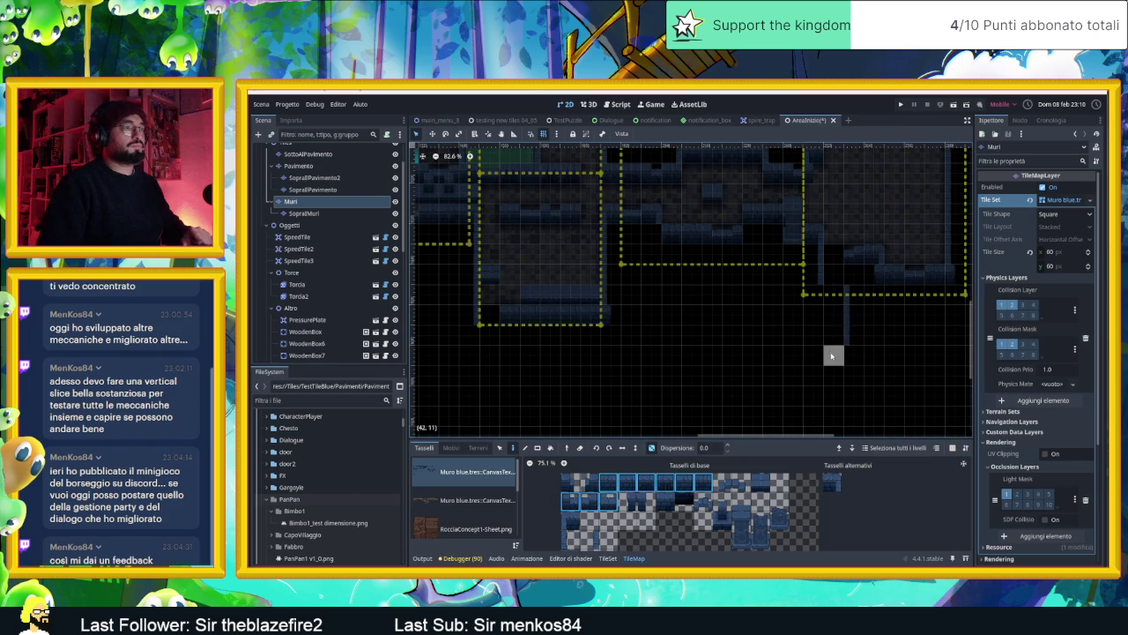
{"action": "mouse_move", "coordinate": [843, 353]}
{"action": "left_mouse_down"}
{"action": "mouse_move", "coordinate": [572, 357]}
{"action": "mouse_move", "coordinate": [607, 355]}
{"action": "left_mouse_up"}
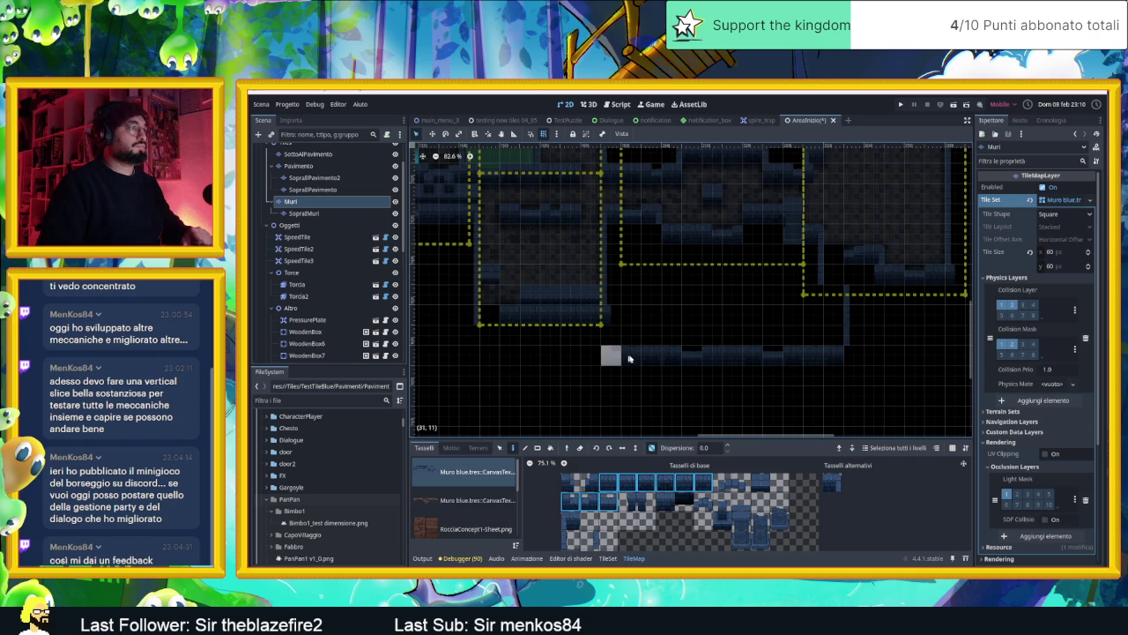
{"action": "scroll", "coordinate": [622, 357], "scroll_direction": "up", "scroll_amount": 2}
{"action": "left_click_drag", "start_coordinate": [606, 313], "coordinate": [826, 313]}
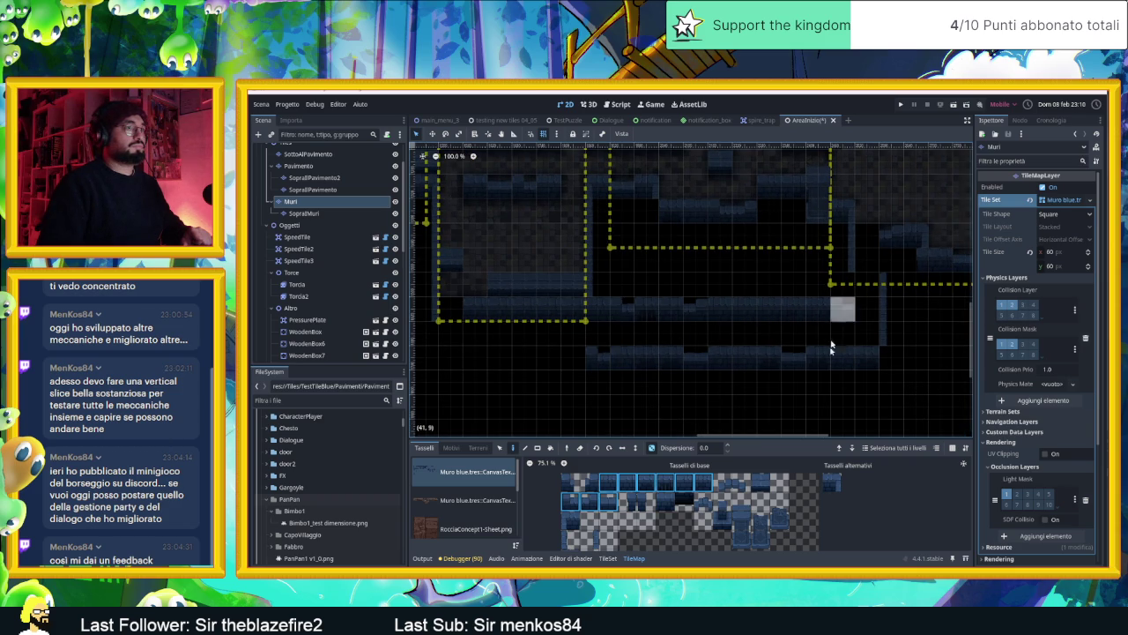
{"action": "scroll", "coordinate": [810, 352], "scroll_direction": "up", "scroll_amount": 2}
{"action": "left_click_drag", "start_coordinate": [746, 328], "coordinate": [714, 355]}
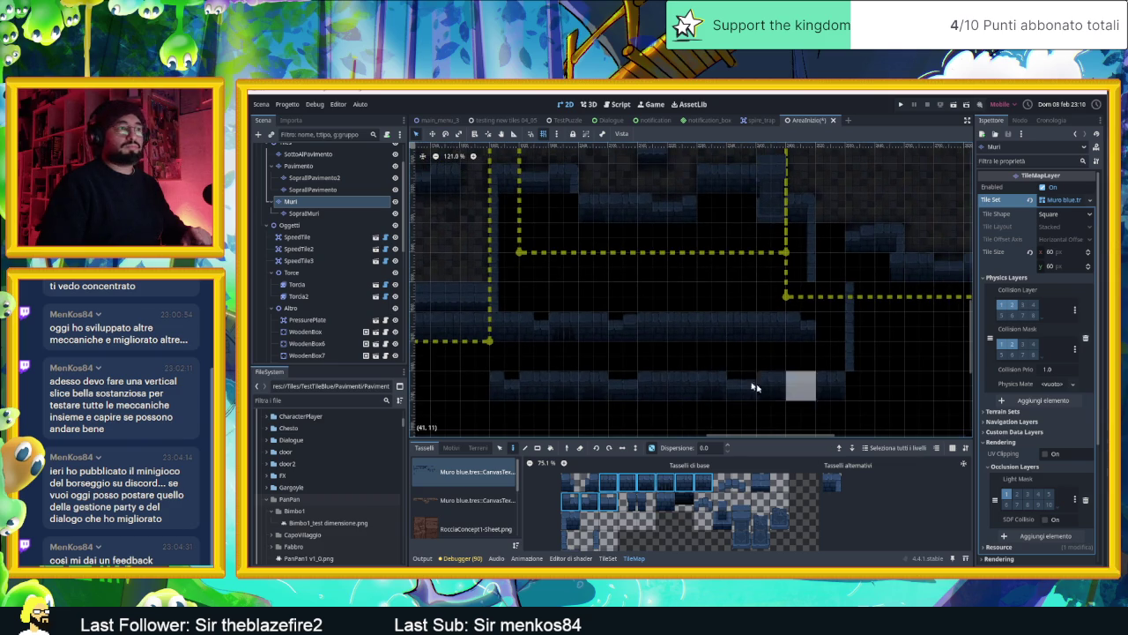
- Choose single wall tiles, ending on the bottom-left piece, and select the SopraMuri layer
{"action": "left_click", "coordinate": [586, 539]}
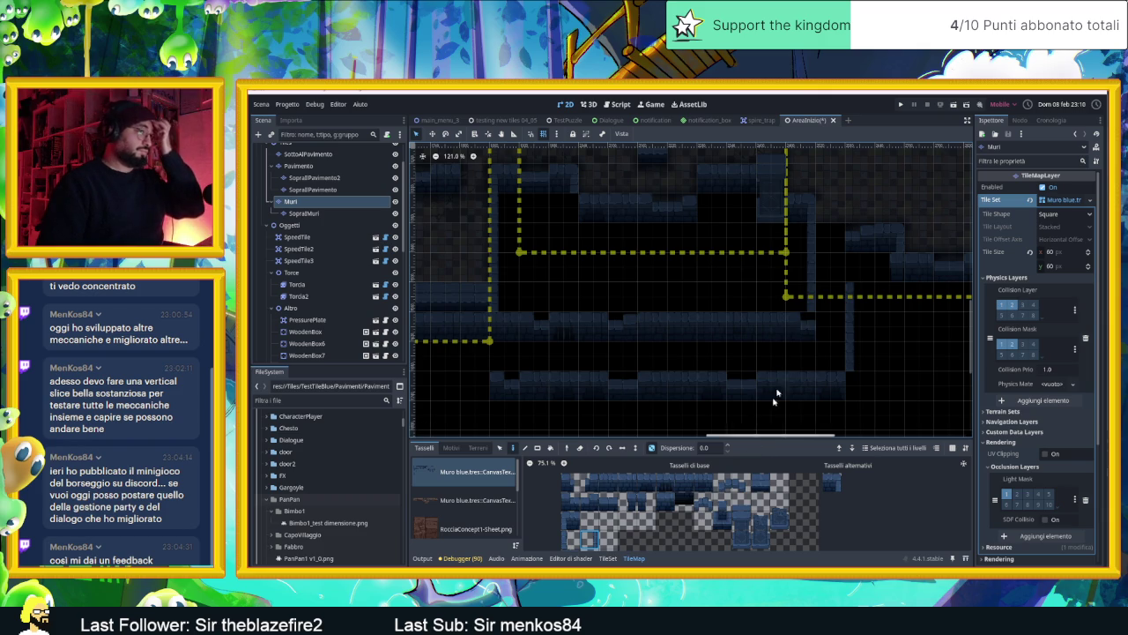
{"action": "left_click", "coordinate": [642, 485]}
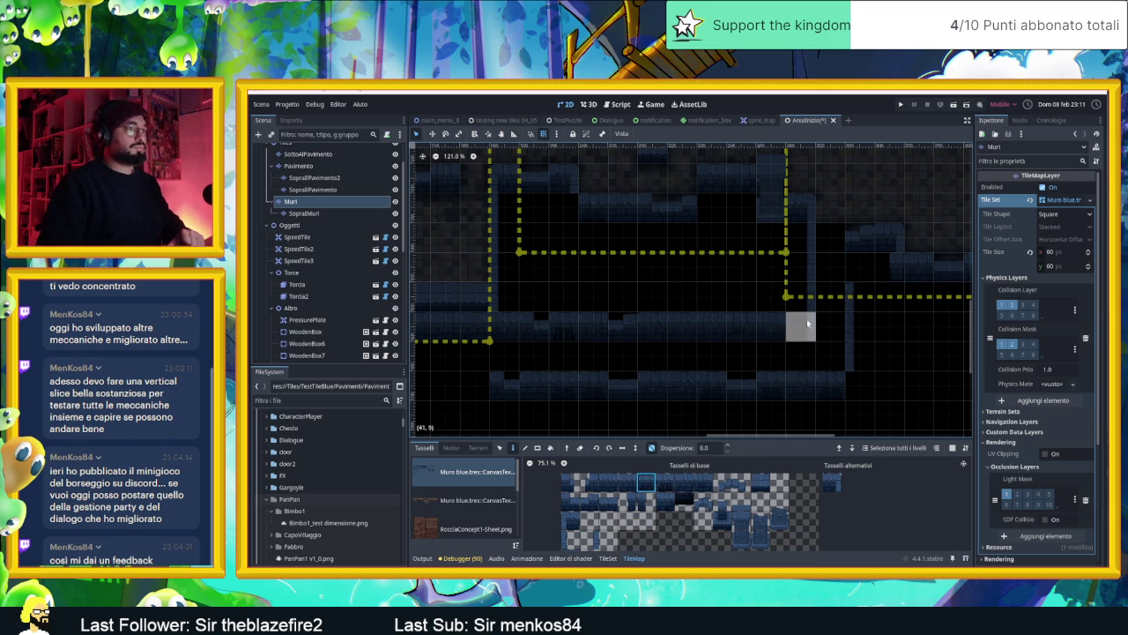
{"action": "scroll", "coordinate": [548, 374], "scroll_direction": "down", "scroll_amount": 3}
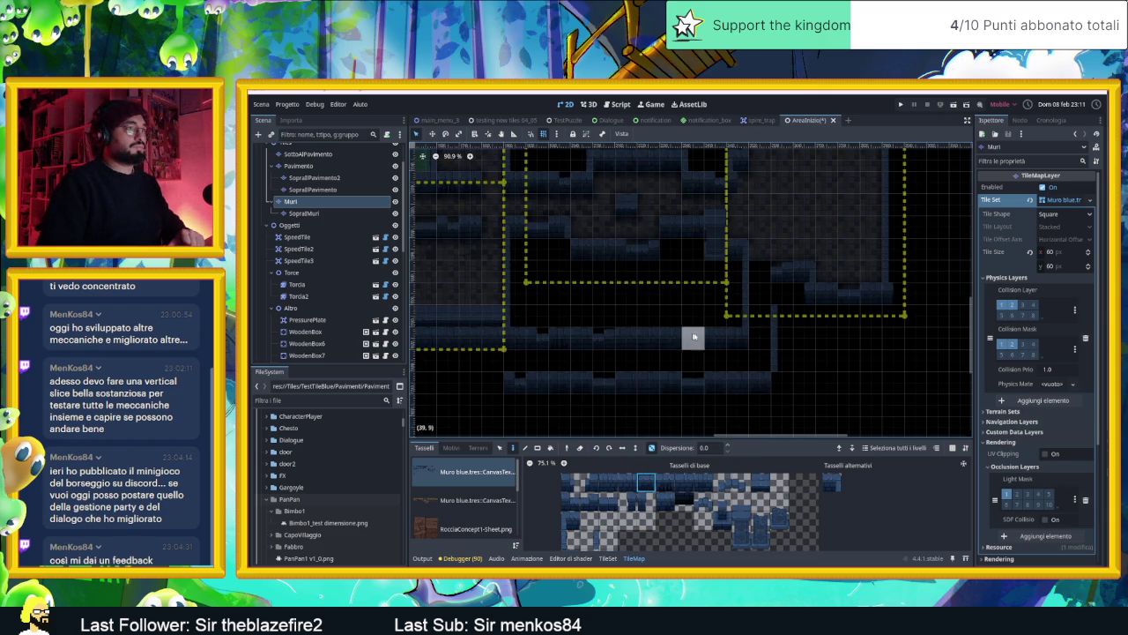
{"action": "scroll", "coordinate": [780, 317], "scroll_direction": "up", "scroll_amount": 3}
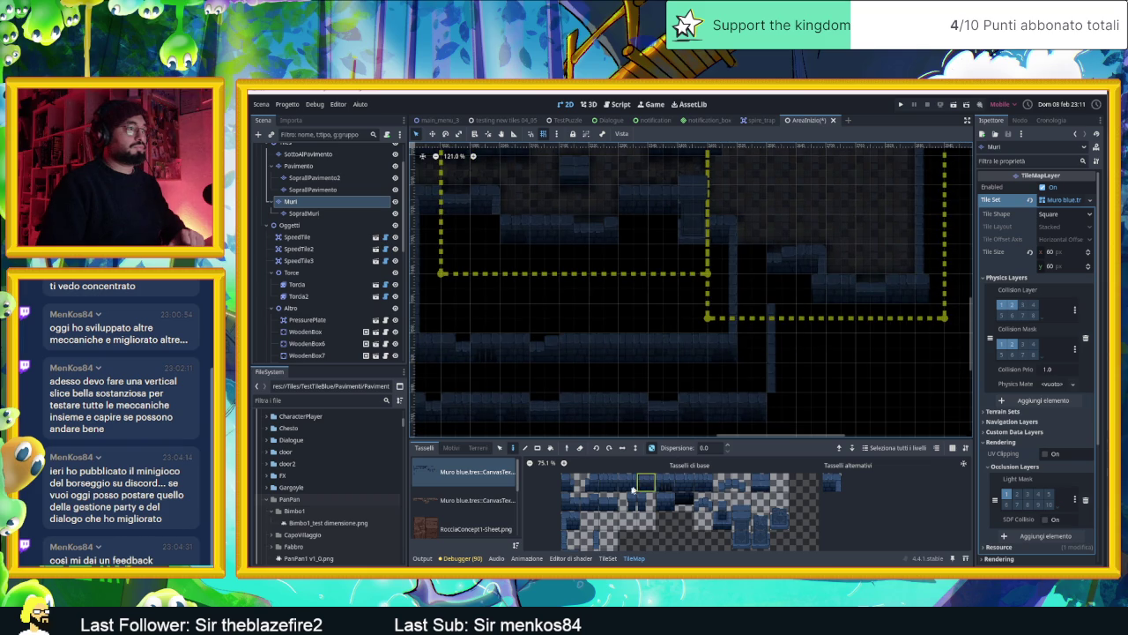
{"action": "left_click", "coordinate": [570, 539]}
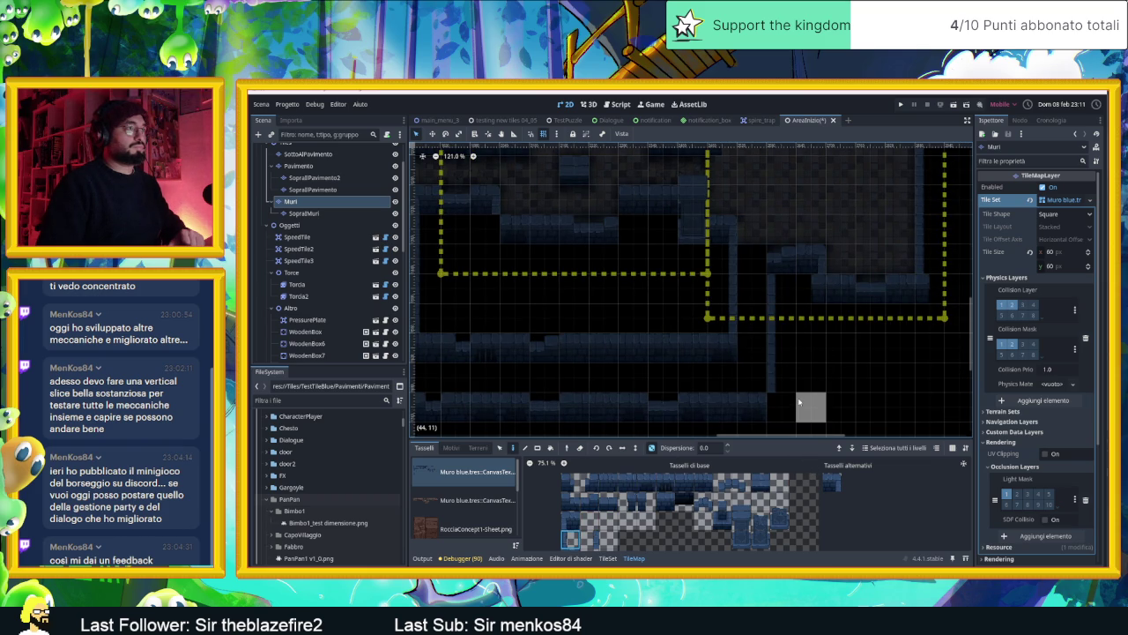
{"action": "scroll", "coordinate": [768, 352], "scroll_direction": "down", "scroll_amount": 3}
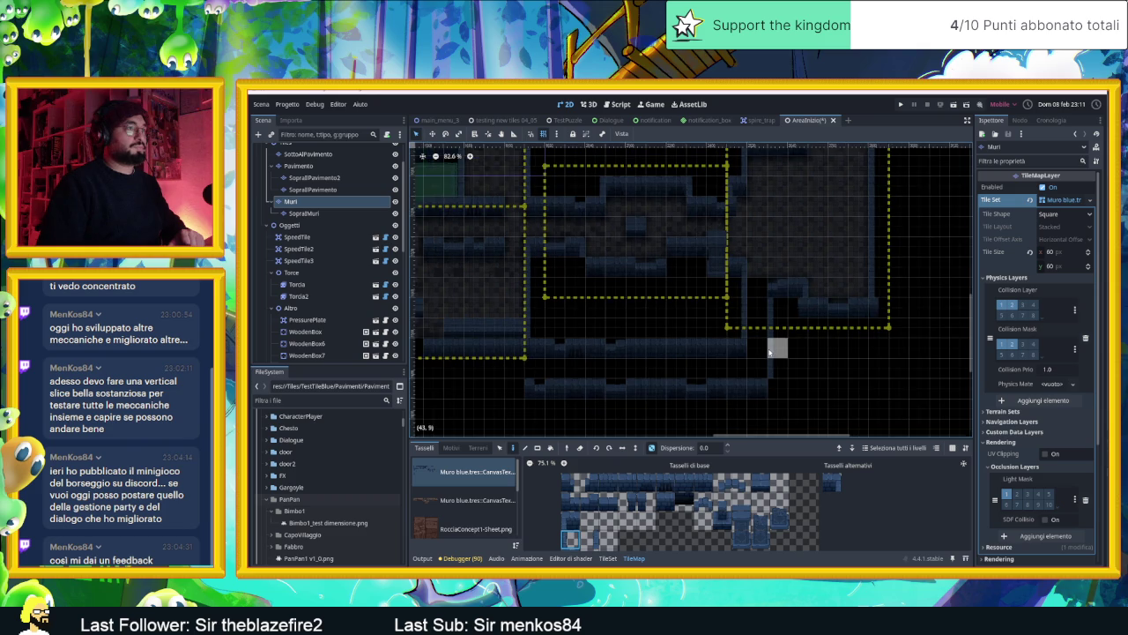
{"action": "scroll", "coordinate": [768, 352], "scroll_direction": "up", "scroll_amount": 3}
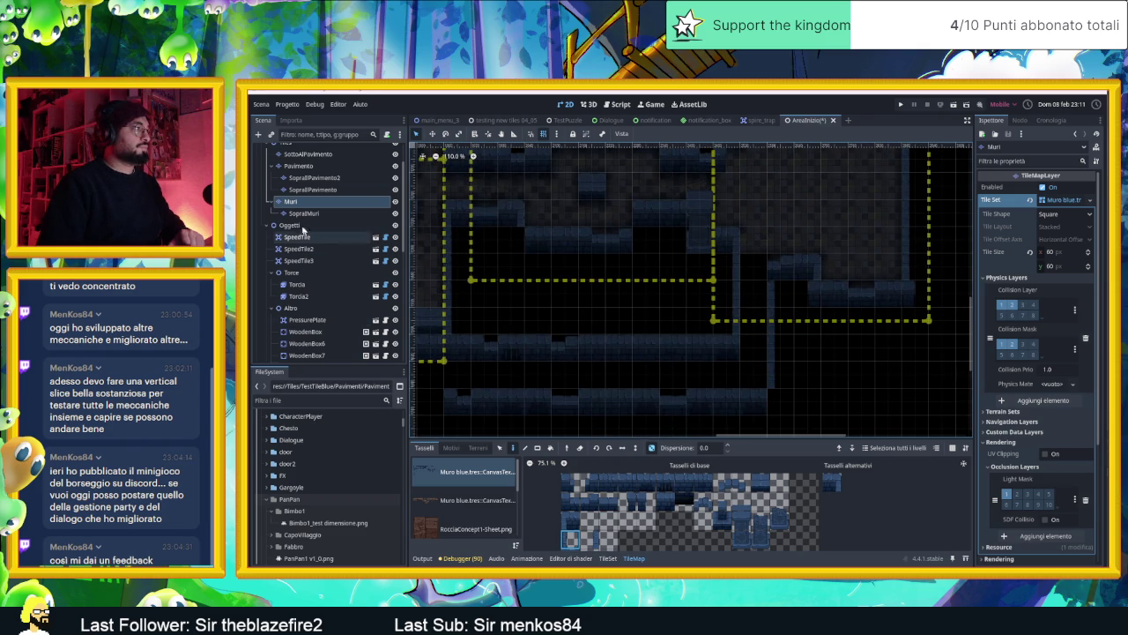
{"action": "left_click", "coordinate": [304, 213]}
{"action": "left_click", "coordinate": [760, 539]}
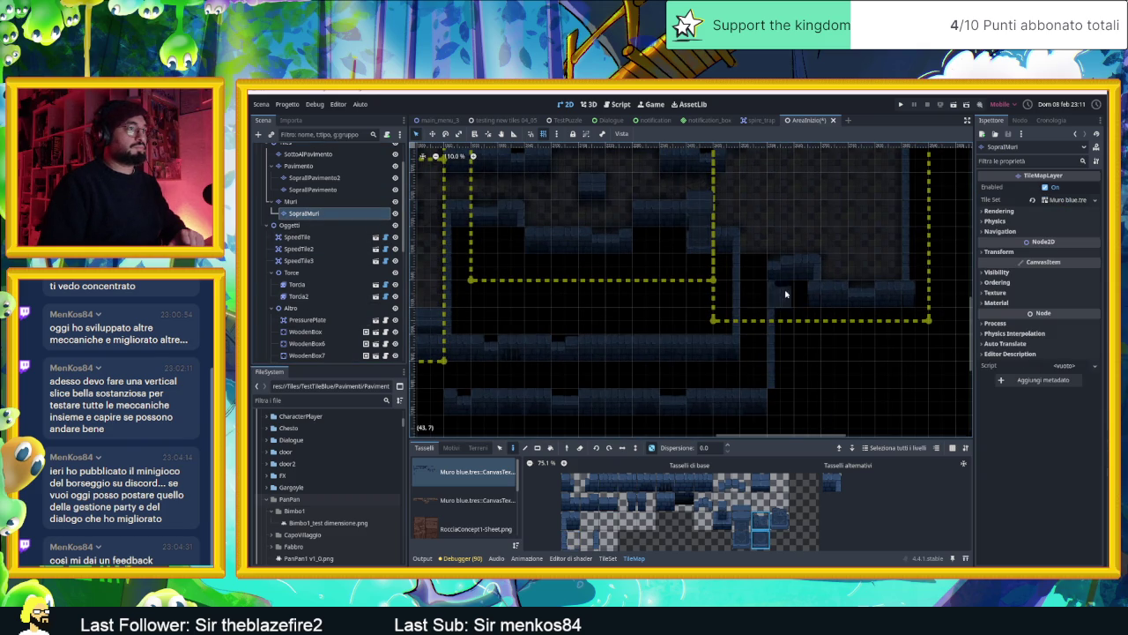
- Turn off random tile placement and pick wall-top tiles in the atlas
{"action": "left_click", "coordinate": [652, 447]}
{"action": "left_click", "coordinate": [652, 447]}
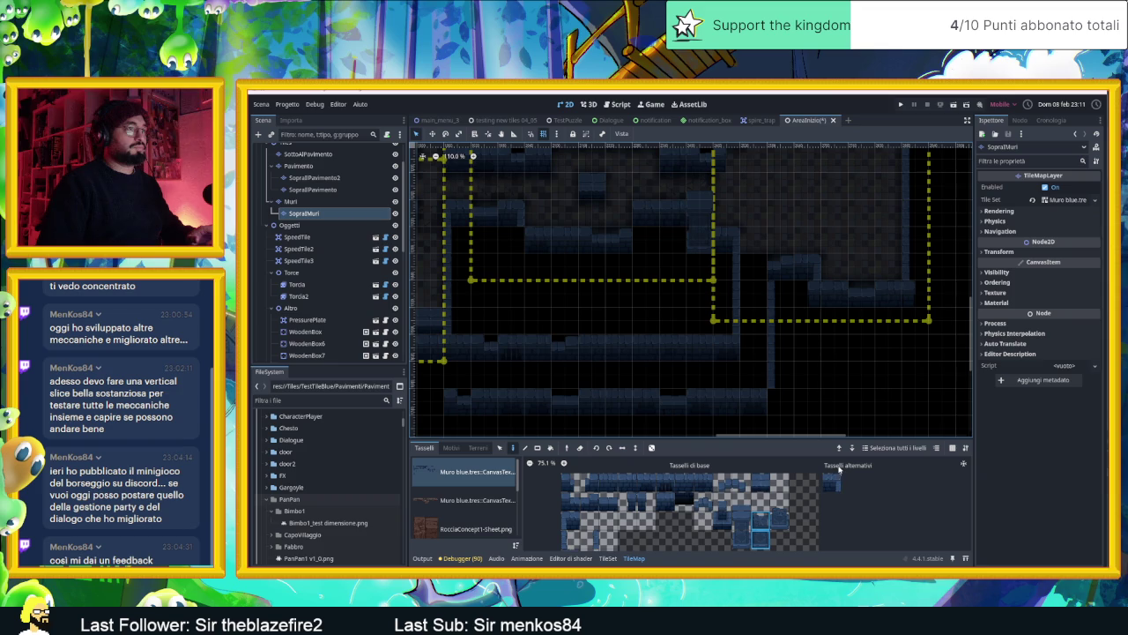
{"action": "left_click", "coordinate": [571, 520]}
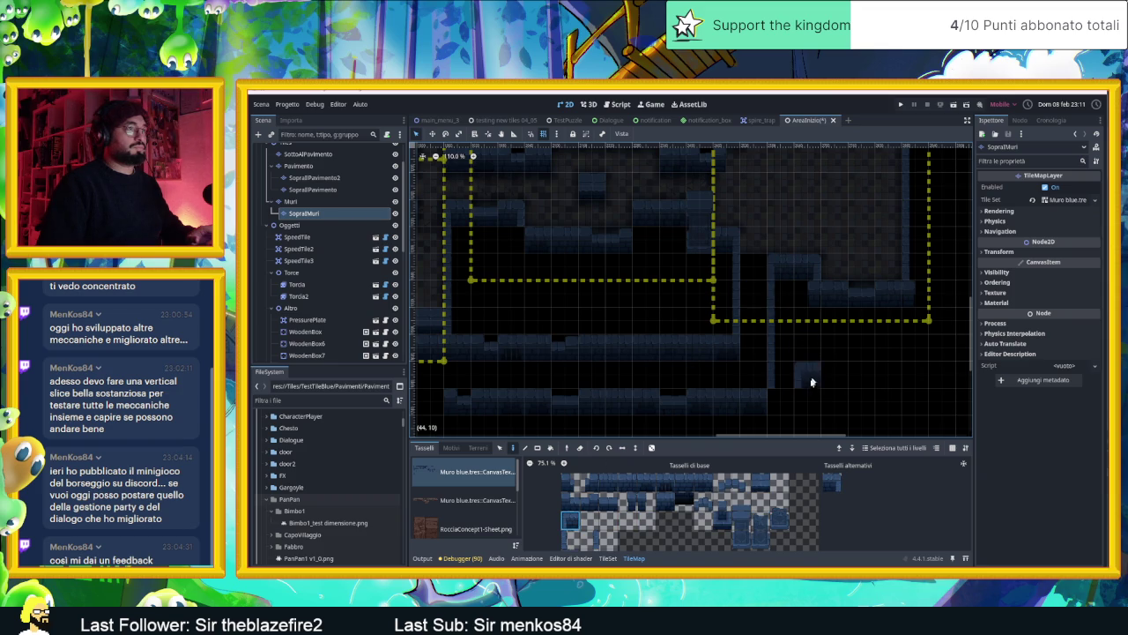
{"action": "scroll", "coordinate": [760, 380], "scroll_direction": "down", "scroll_amount": 2}
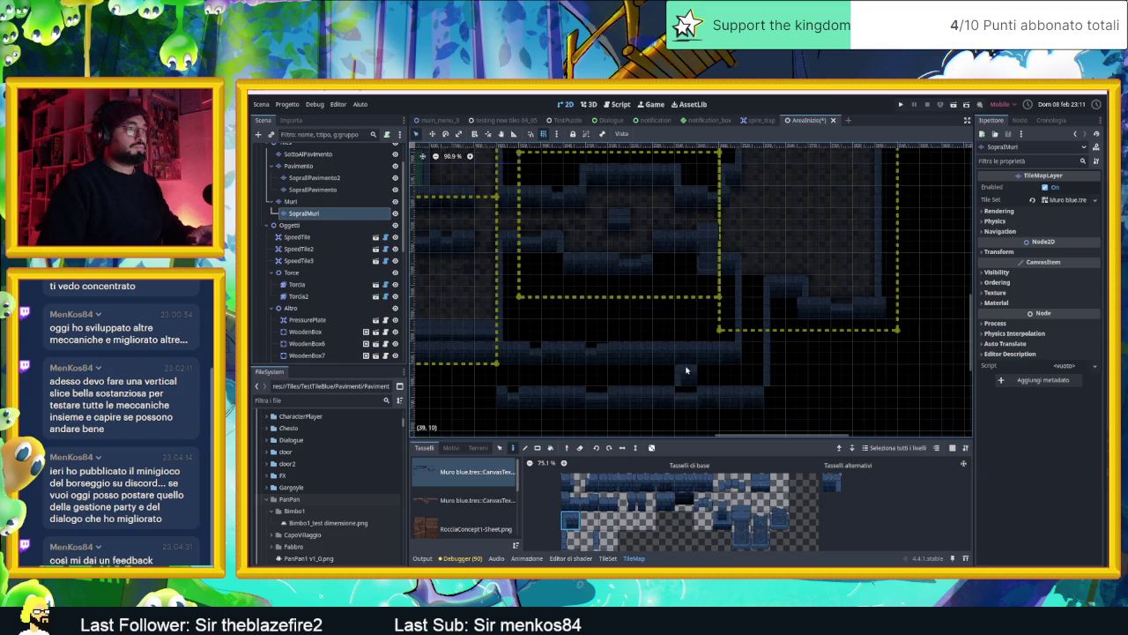
{"action": "left_click", "coordinate": [646, 501]}
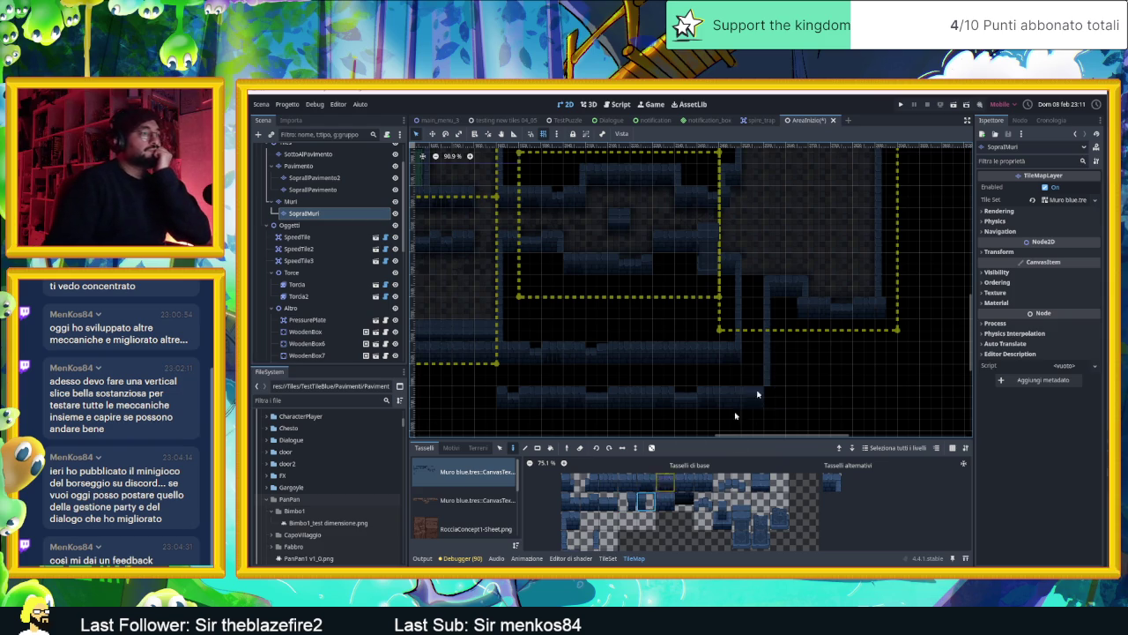
- Place a wall-top tile on the right-hand room's wall, then return to the Muri layer
{"action": "scroll", "coordinate": [723, 397], "scroll_direction": "left", "scroll_amount": 5}
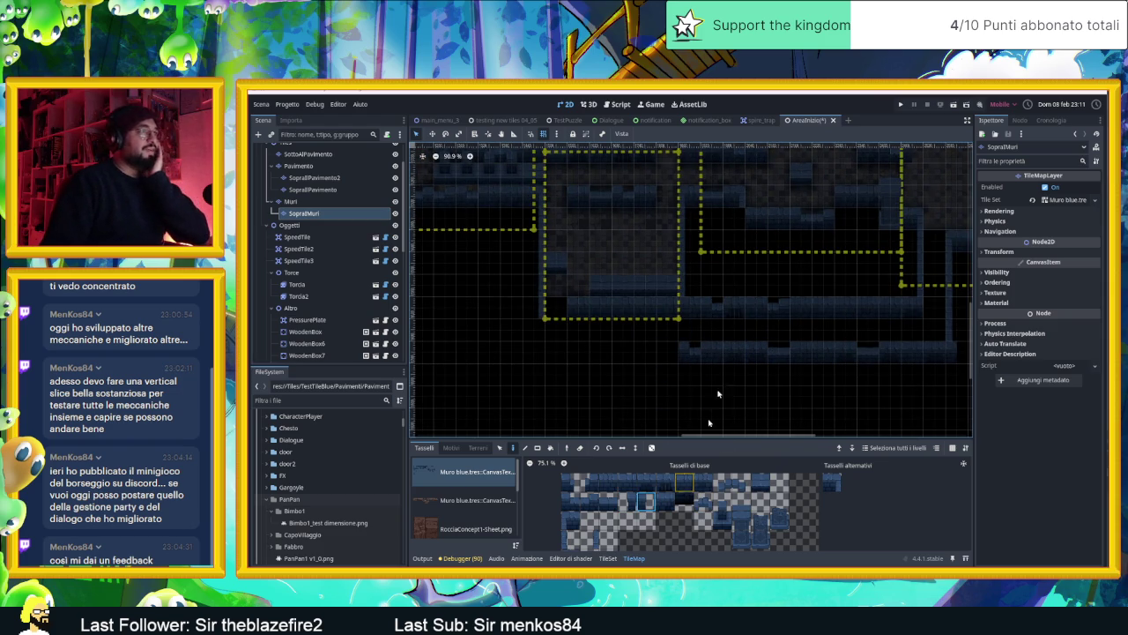
{"action": "scroll", "coordinate": [781, 284], "scroll_direction": "down", "scroll_amount": 3}
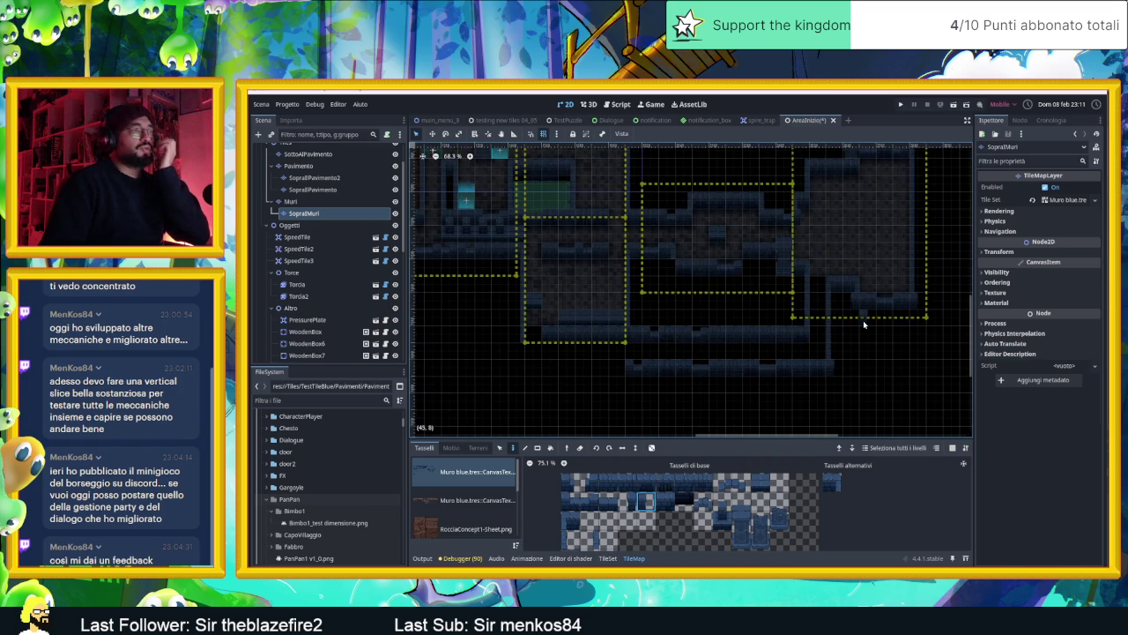
{"action": "scroll", "coordinate": [863, 296], "scroll_direction": "up", "scroll_amount": 3}
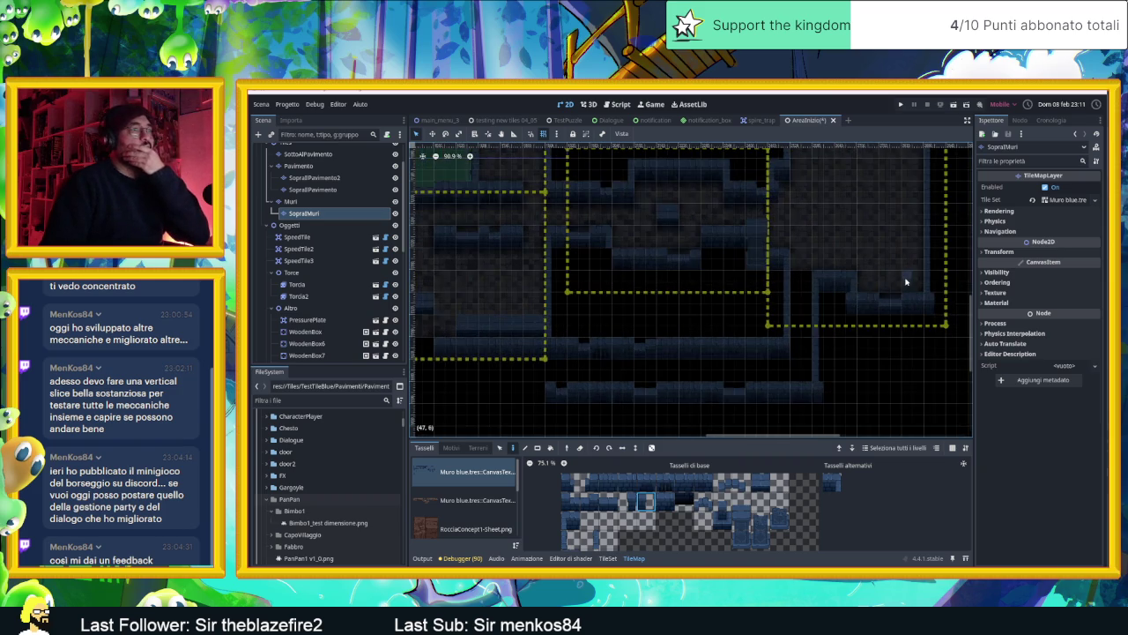
{"action": "left_click_drag", "start_coordinate": [905, 281], "coordinate": [862, 330]}
{"action": "scroll", "coordinate": [839, 336], "scroll_direction": "up", "scroll_amount": 1}
{"action": "scroll", "coordinate": [850, 340], "scroll_direction": "down", "scroll_amount": 1}
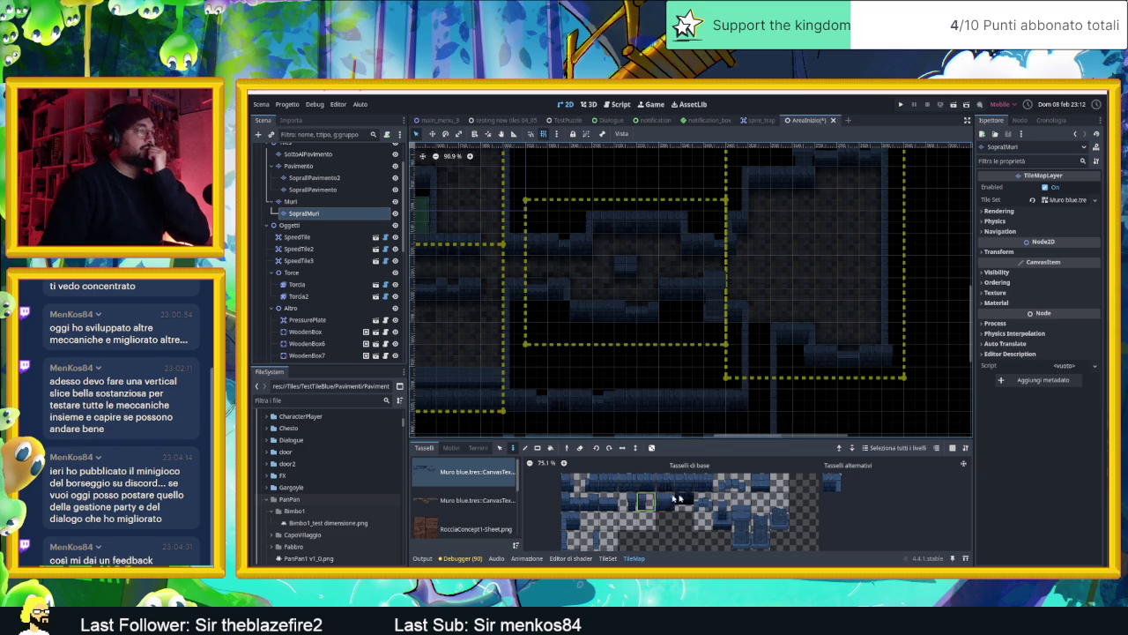
{"action": "left_click", "coordinate": [755, 482]}
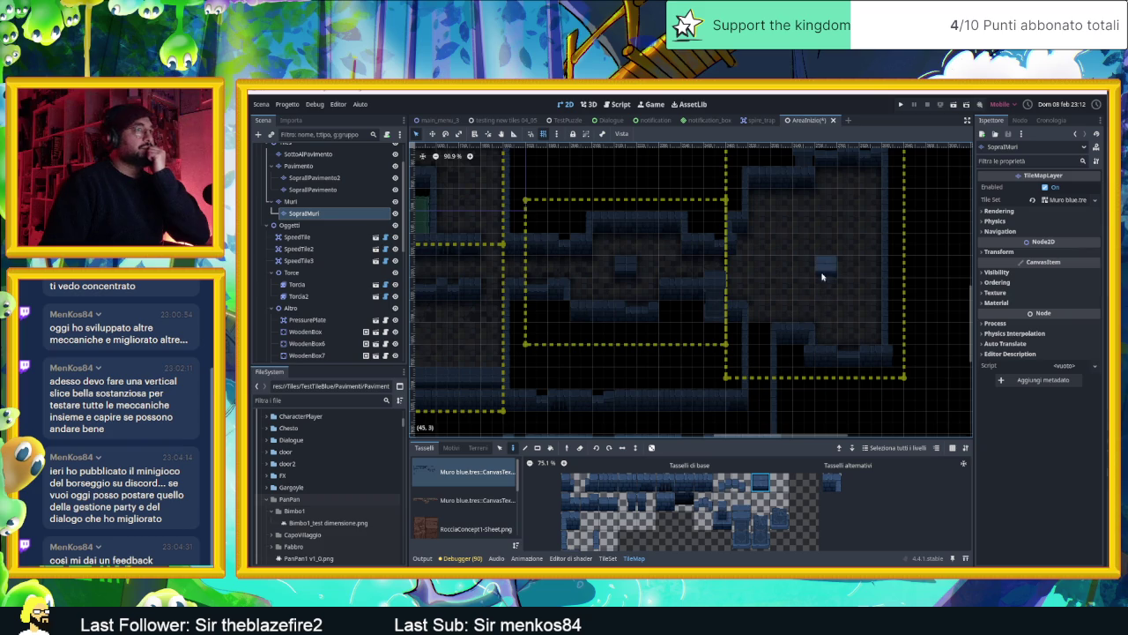
{"action": "left_click", "coordinate": [291, 201]}
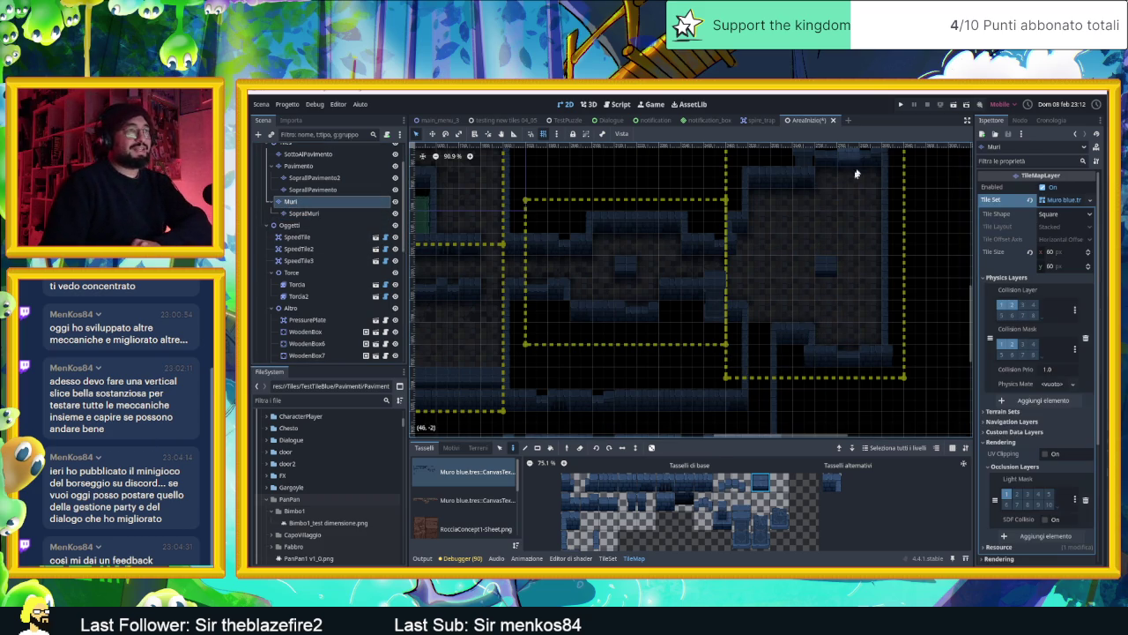
- Pick stacked vertical wall tiles in the atlas and paint a wall column inside the room
{"action": "left_click_drag", "start_coordinate": [740, 531], "coordinate": [745, 520]}
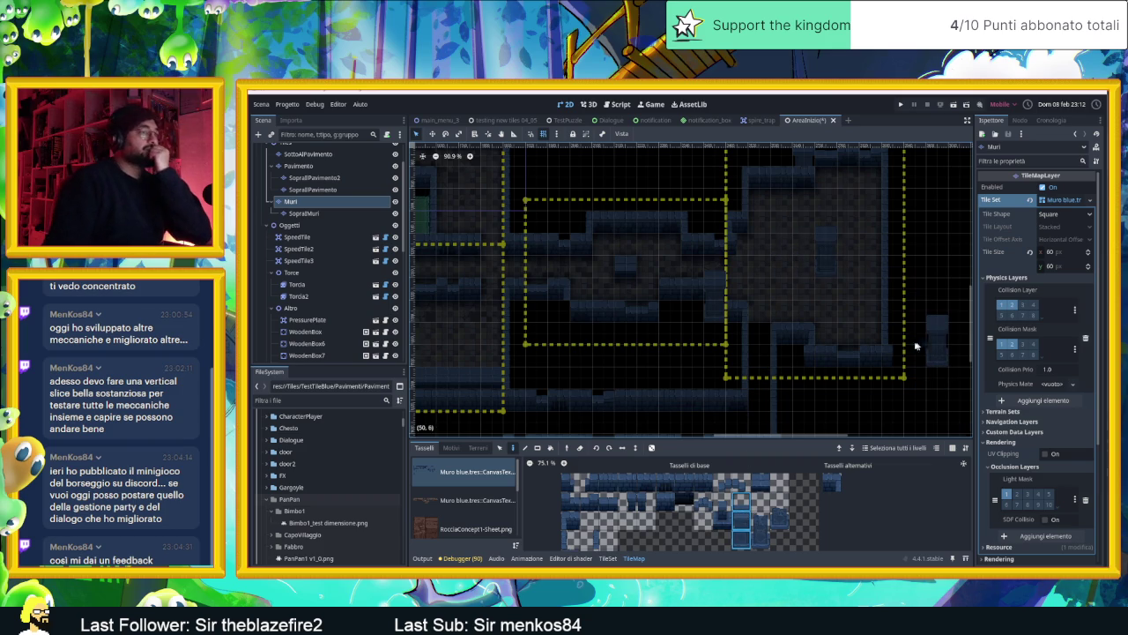
{"action": "left_click", "coordinate": [761, 533]}
{"action": "left_click_drag", "start_coordinate": [762, 520], "coordinate": [761, 516]}
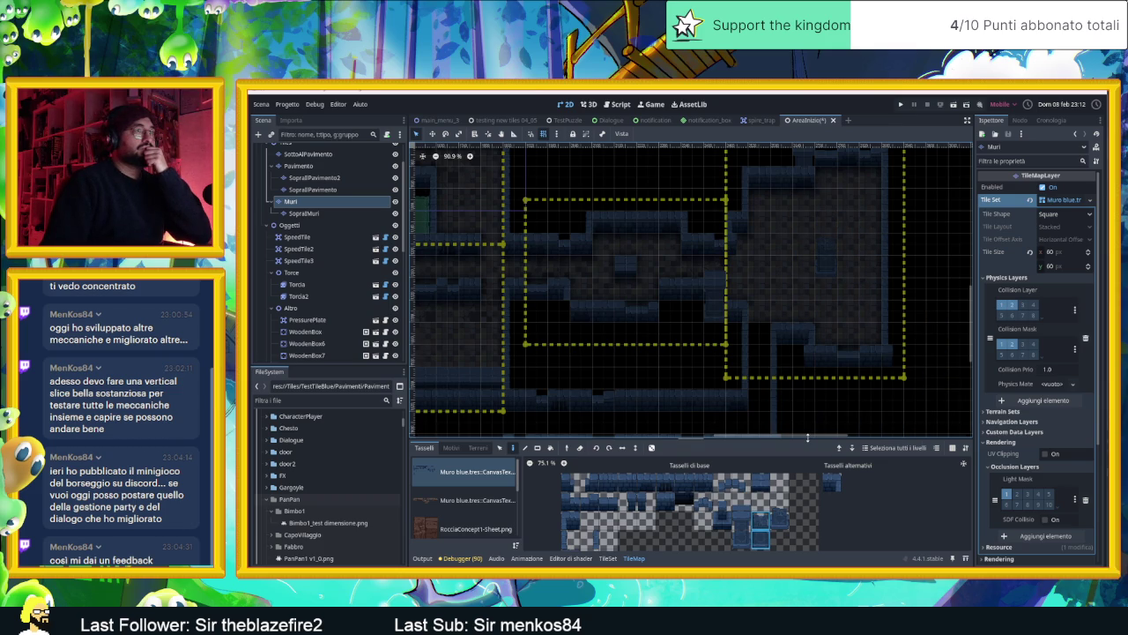
{"action": "left_click", "coordinate": [743, 537]}
{"action": "left_click", "coordinate": [744, 507], "text": "shift"}
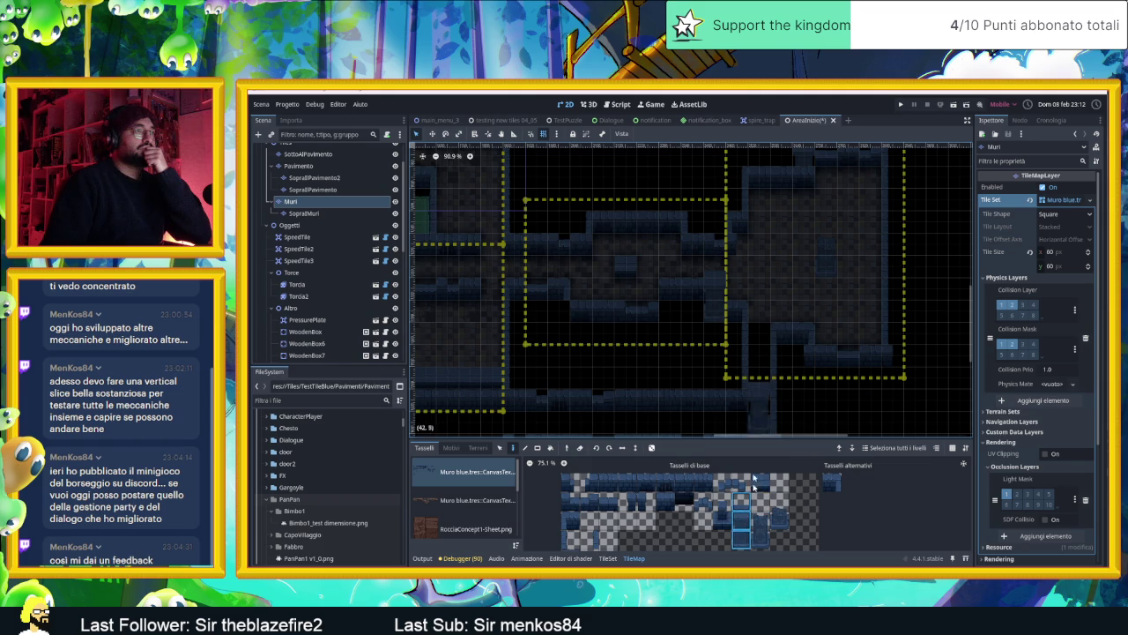
{"action": "left_click", "coordinate": [762, 532]}
{"action": "left_click", "coordinate": [722, 518]}
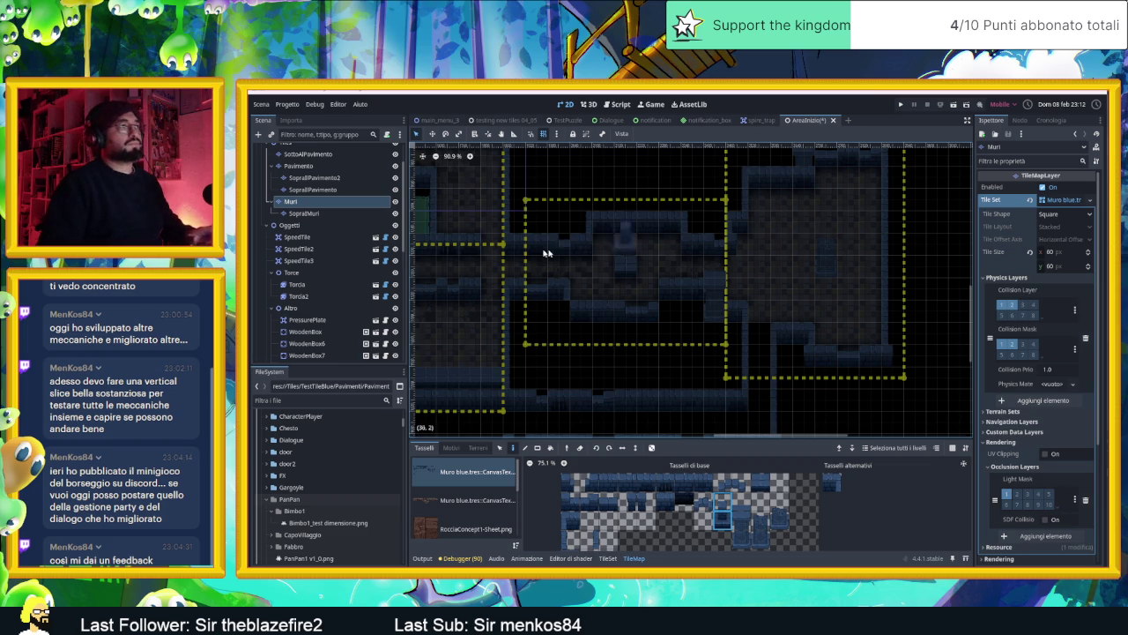
- Switch to the SopraMuri layer and bring the lower corridor into view
{"action": "key", "text": "Page_Down"}
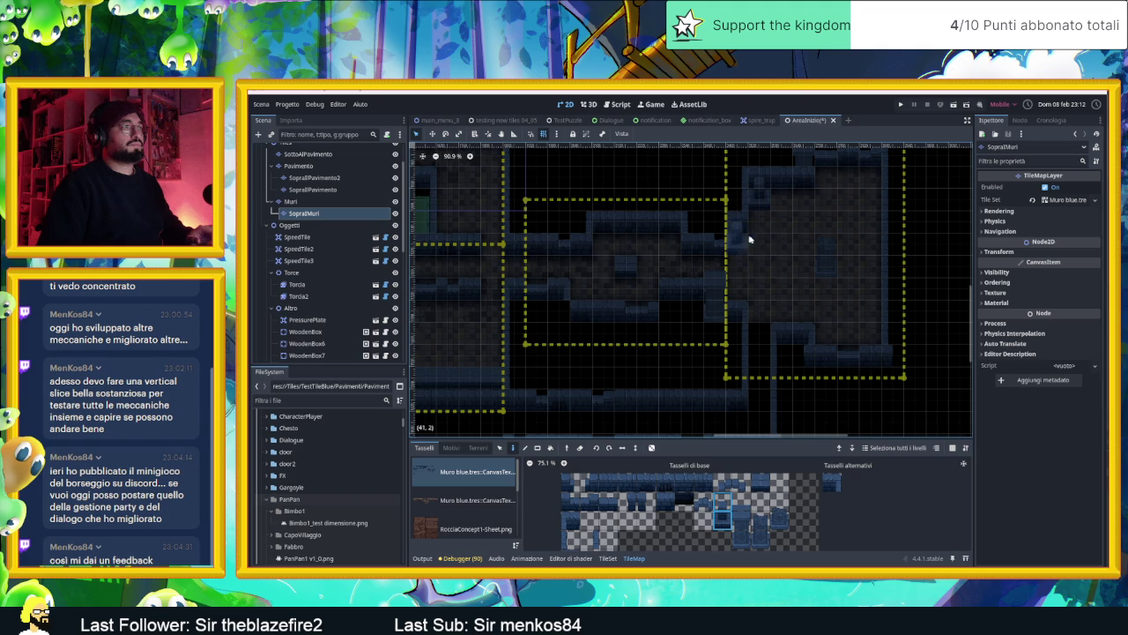
{"action": "scroll", "coordinate": [811, 362], "scroll_direction": "down", "scroll_amount": 2}
{"action": "scroll", "coordinate": [805, 358], "scroll_direction": "up", "scroll_amount": 1}
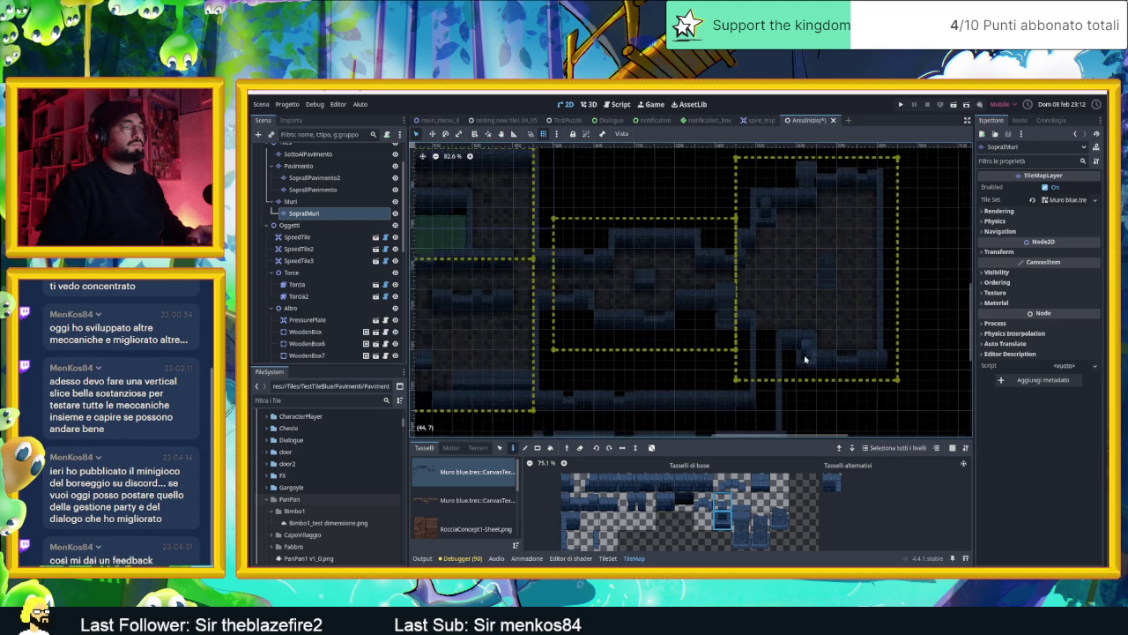
{"action": "scroll", "coordinate": [805, 359], "scroll_direction": "up", "scroll_amount": 1}
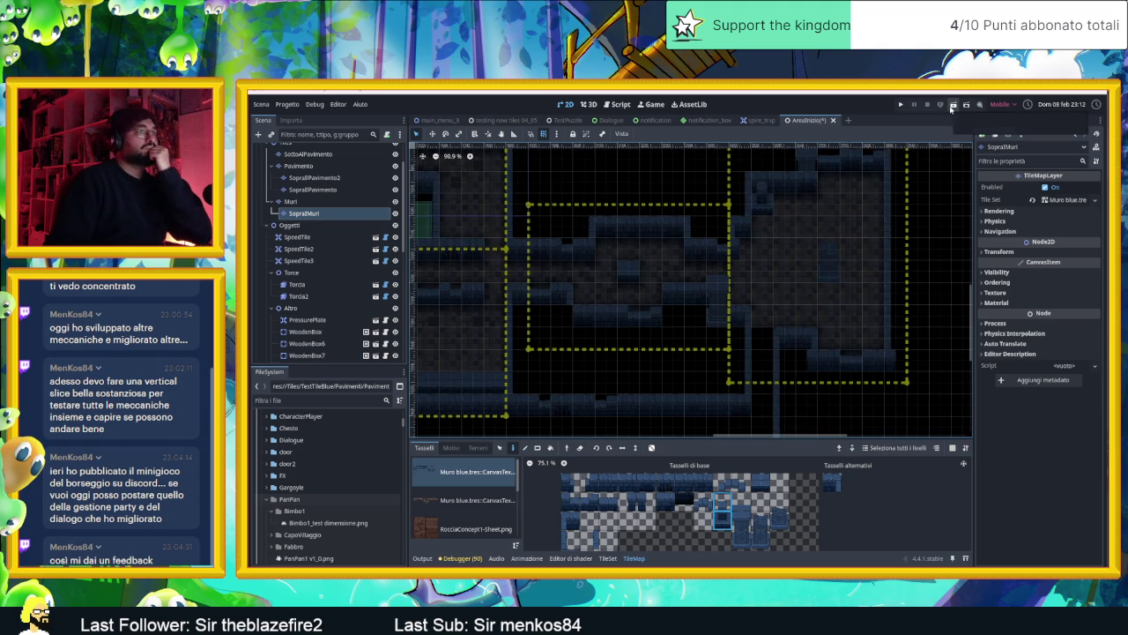
{"action": "left_click_drag", "start_coordinate": [755, 395], "coordinate": [862, 286]}
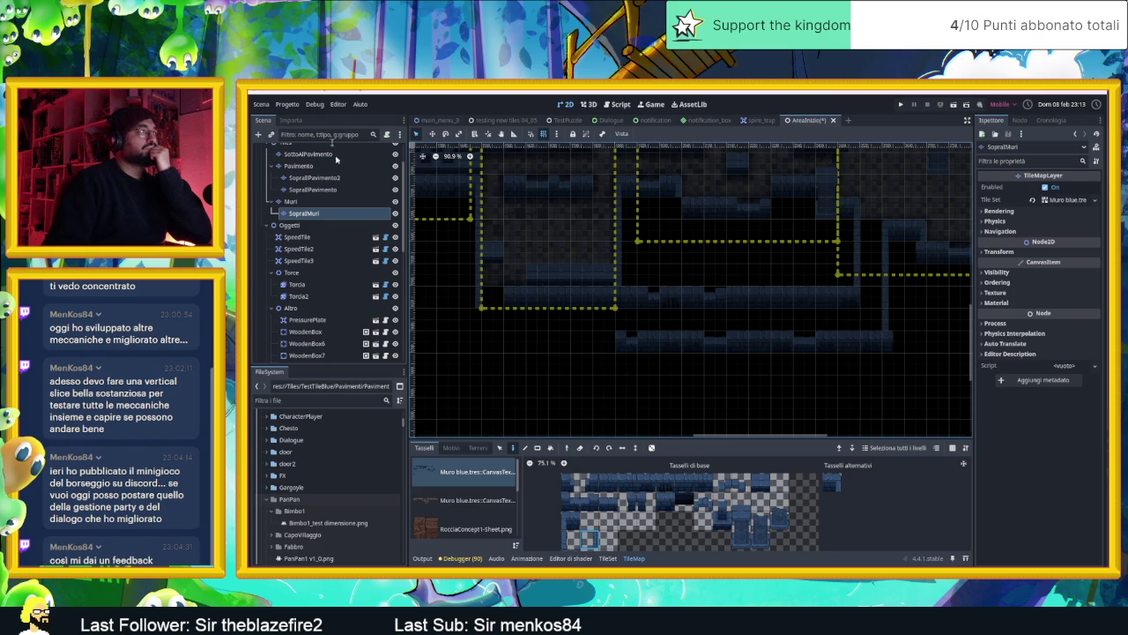
- Select the Muri TileMapLayer, adjust the view, then save and run the AreaInizio level
{"action": "left_click", "coordinate": [291, 201]}
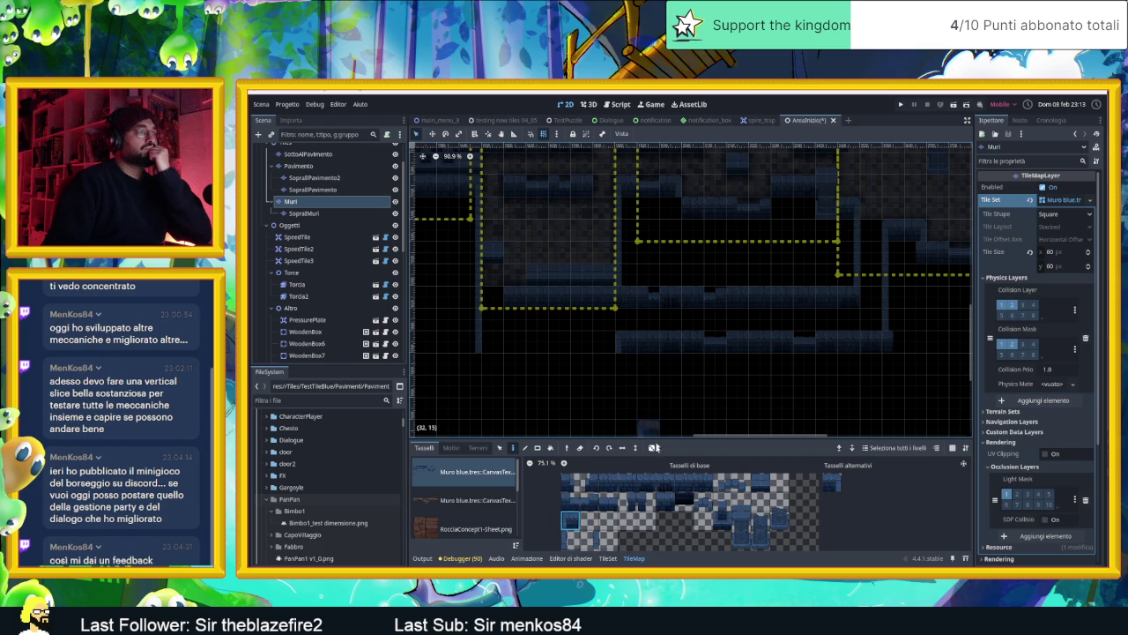
{"action": "scroll", "coordinate": [670, 369], "scroll_direction": "down", "scroll_amount": 3}
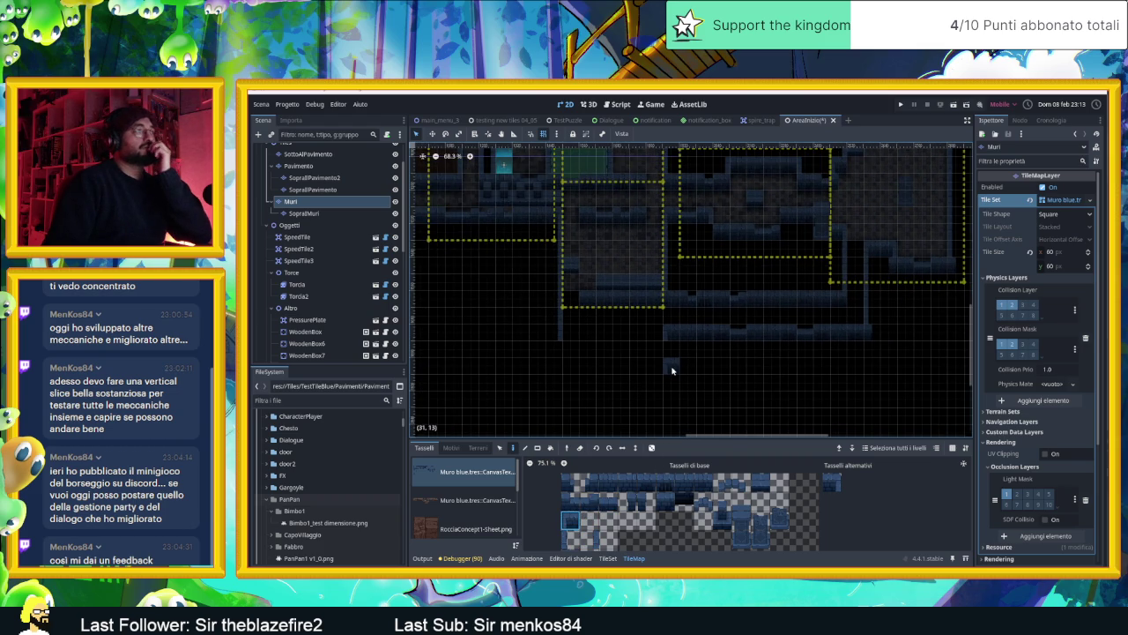
{"action": "scroll", "coordinate": [673, 344], "scroll_direction": "up", "scroll_amount": 2}
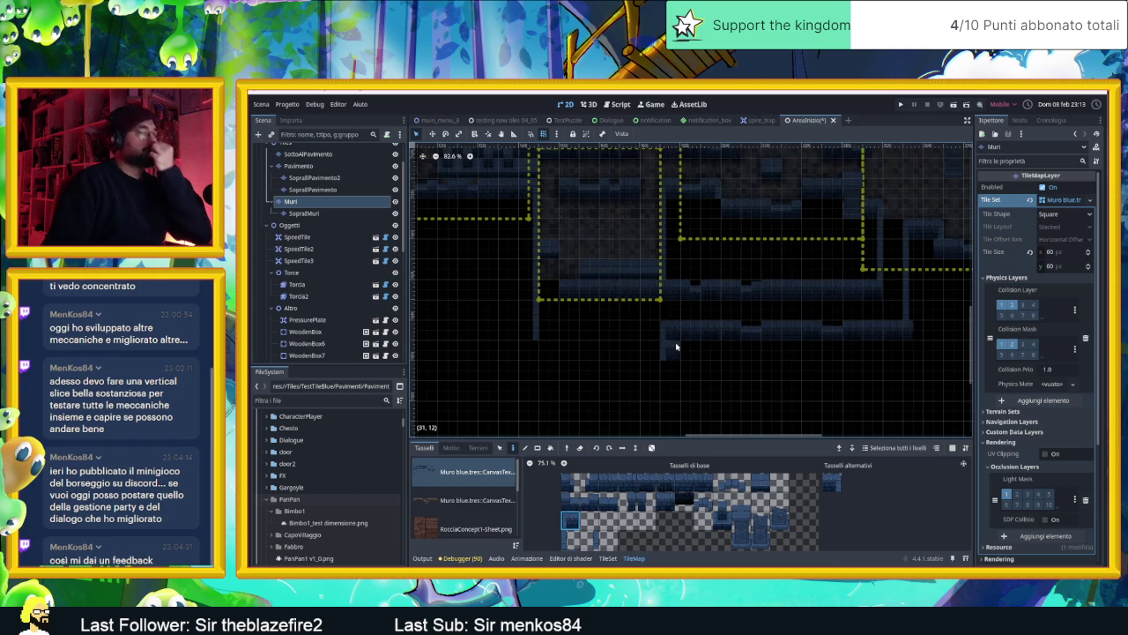
{"action": "left_click_drag", "start_coordinate": [704, 335], "coordinate": [702, 346]}
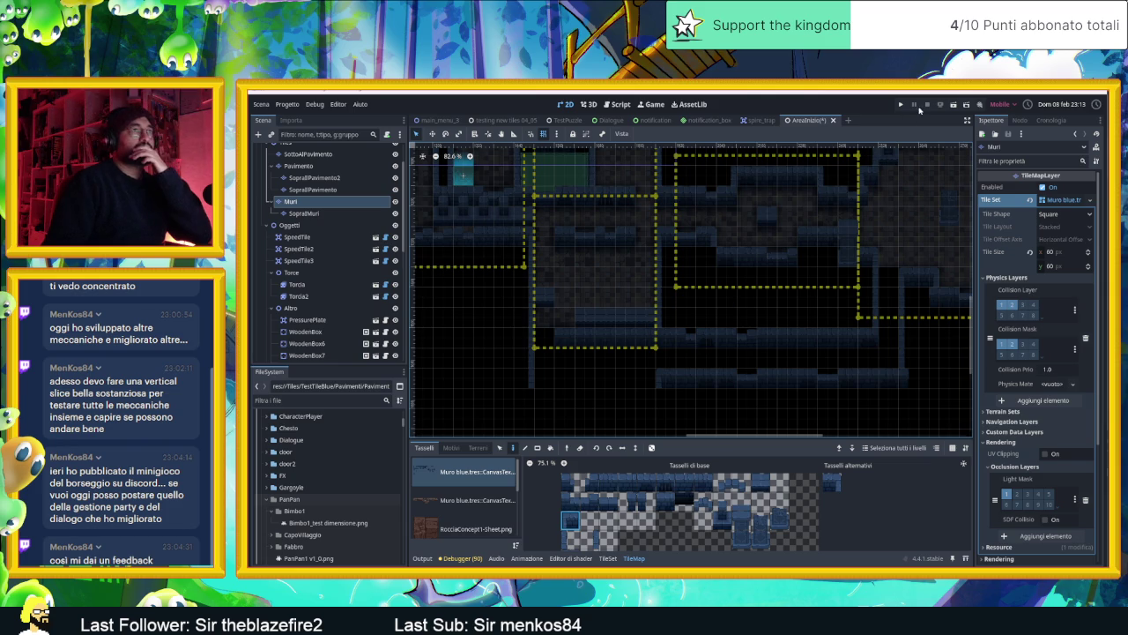
{"action": "left_click", "coordinate": [952, 107]}
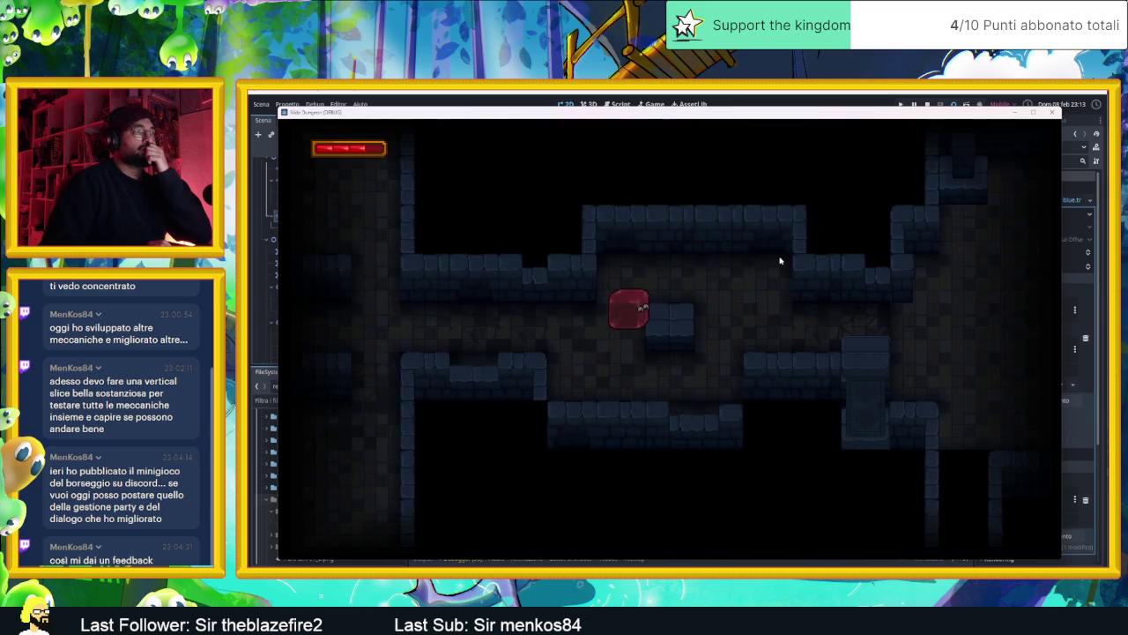
- Slide the slime into the new room and around its corners and walls
{"action": "key", "text": "Up"}
{"action": "key", "text": "Right"}
{"action": "key", "text": "Down"}
{"action": "key", "text": "Up"}
{"action": "key", "text": "Right"}
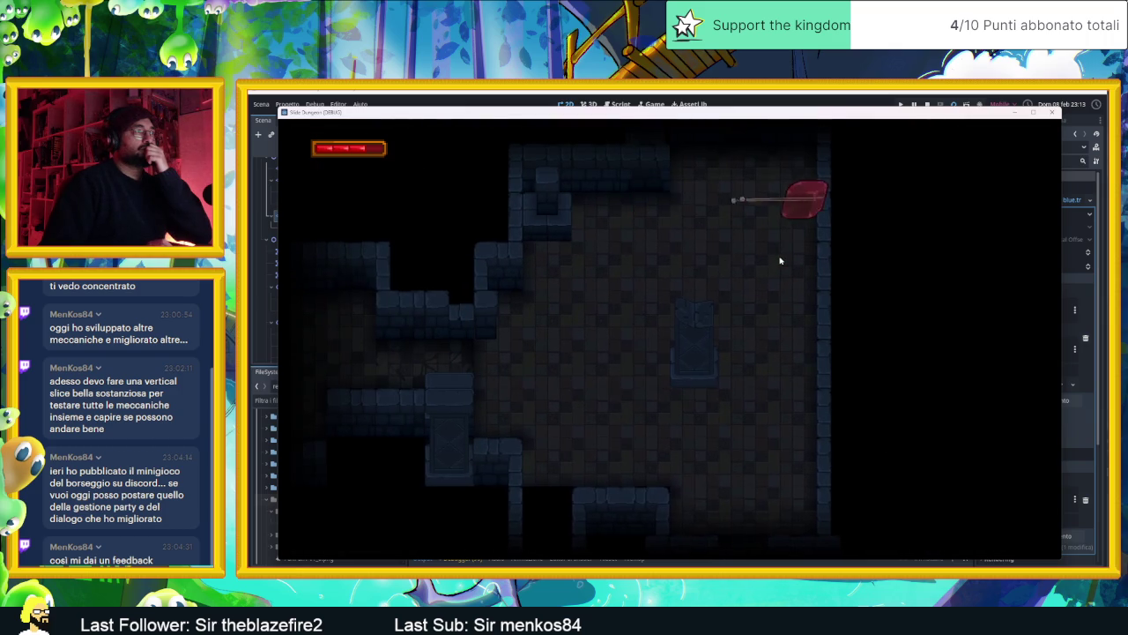
{"action": "key", "text": "Left"}
{"action": "key", "text": "Right"}
{"action": "key", "text": "Down"}
{"action": "key", "text": "Left"}
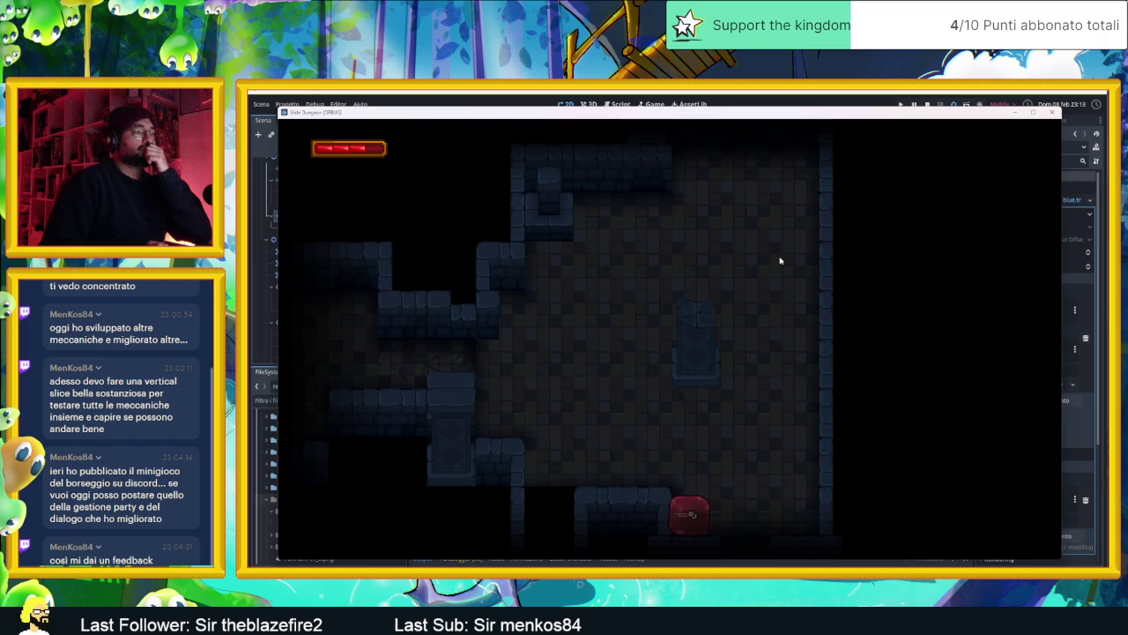
{"action": "key", "text": "Up"}
{"action": "key", "text": "Left"}
{"action": "key", "text": "Up"}
{"action": "key", "text": "Down"}
{"action": "key", "text": "Right"}
{"action": "key", "text": "Left"}
{"action": "key", "text": "Up"}
{"action": "key", "text": "Right"}
{"action": "key", "text": "Down"}
{"action": "key", "text": "Left"}
{"action": "key", "text": "Up"}
{"action": "key", "text": "Left"}
{"action": "key", "text": "Up"}
{"action": "key", "text": "Right"}
- Keep sliding the slime around the central pillar, then close the game with Alt+F4
{"action": "key", "text": "Up"}
{"action": "key", "text": "Left"}
{"action": "key", "text": "Down"}
{"action": "key", "text": "Right"}
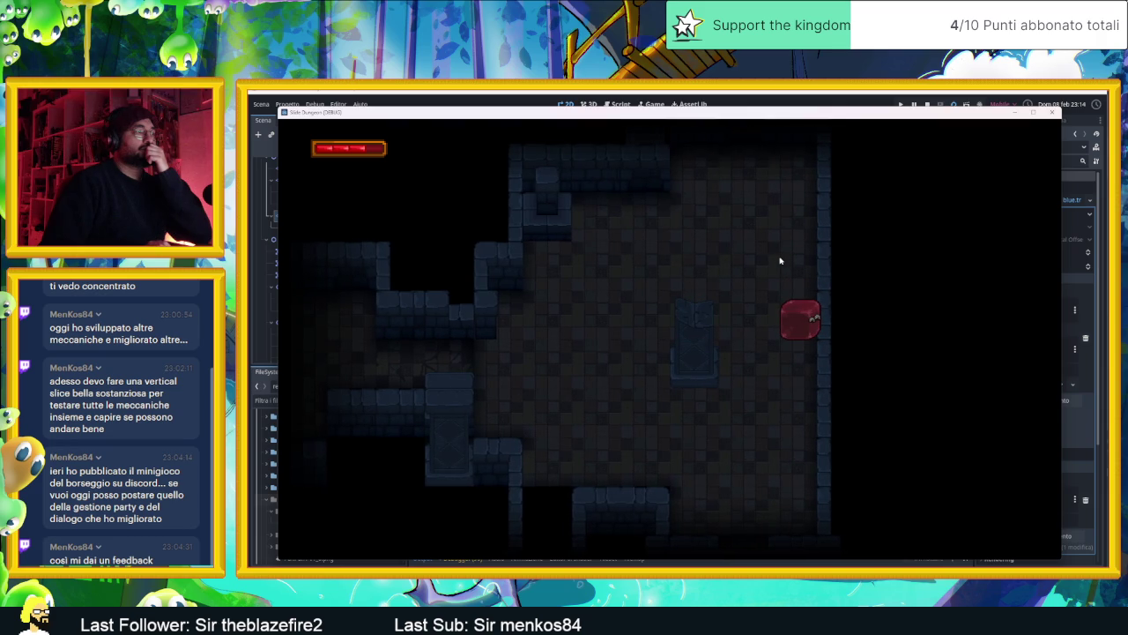
{"action": "key", "text": "Left"}
{"action": "key", "text": "Down"}
{"action": "key", "text": "Right"}
{"action": "key", "text": "Up"}
{"action": "key", "text": "Left"}
{"action": "key", "text": "Down"}
{"action": "key", "text": "Right"}
{"action": "key", "text": "Down"}
{"action": "key", "text": "Left"}
{"action": "key", "text": "Up"}
{"action": "key", "text": "Left"}
{"action": "key", "text": "Right"}
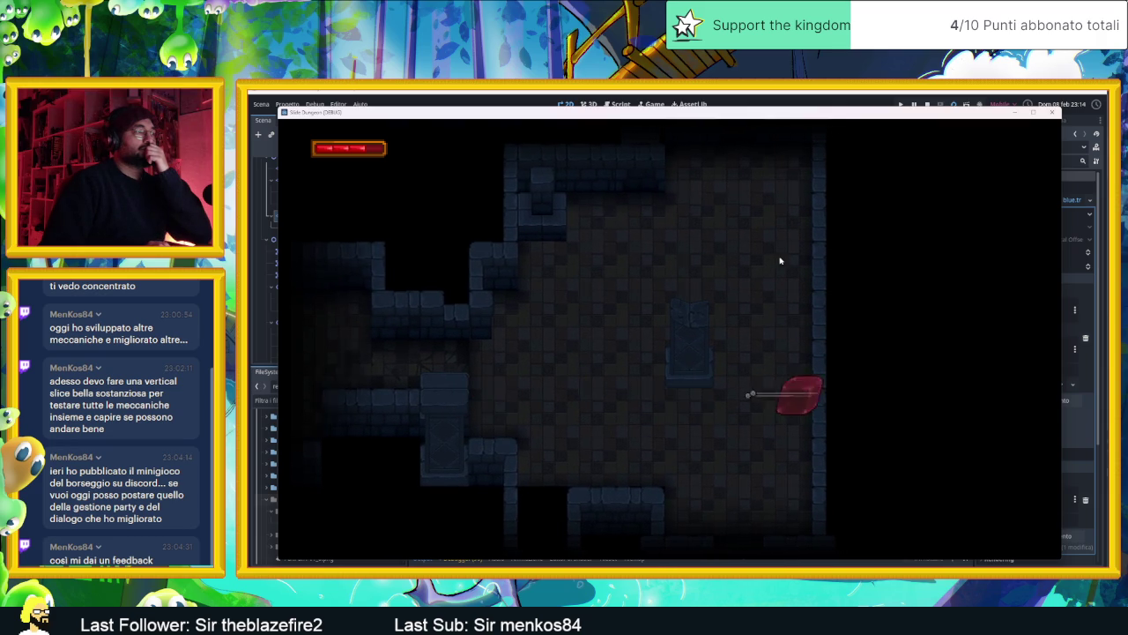
{"action": "key", "text": "Down"}
{"action": "key", "text": "Left"}
{"action": "key", "text": "Up"}
{"action": "key", "text": "Down"}
{"action": "key", "text": "Up"}
{"action": "key", "text": "Down"}
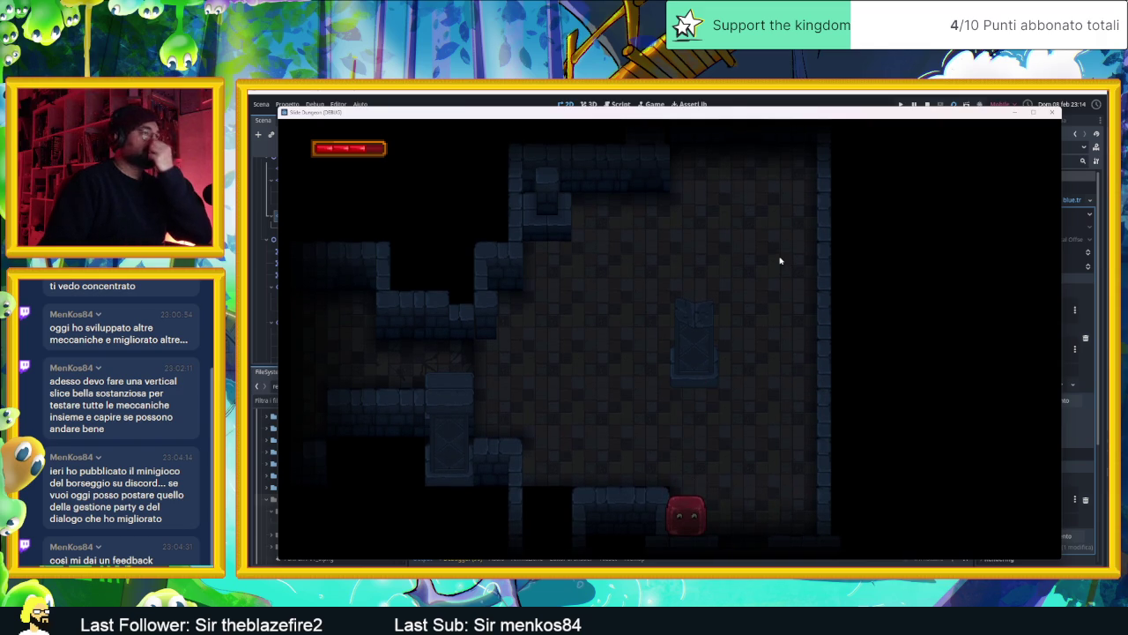
{"action": "key", "text": "alt+F4"}
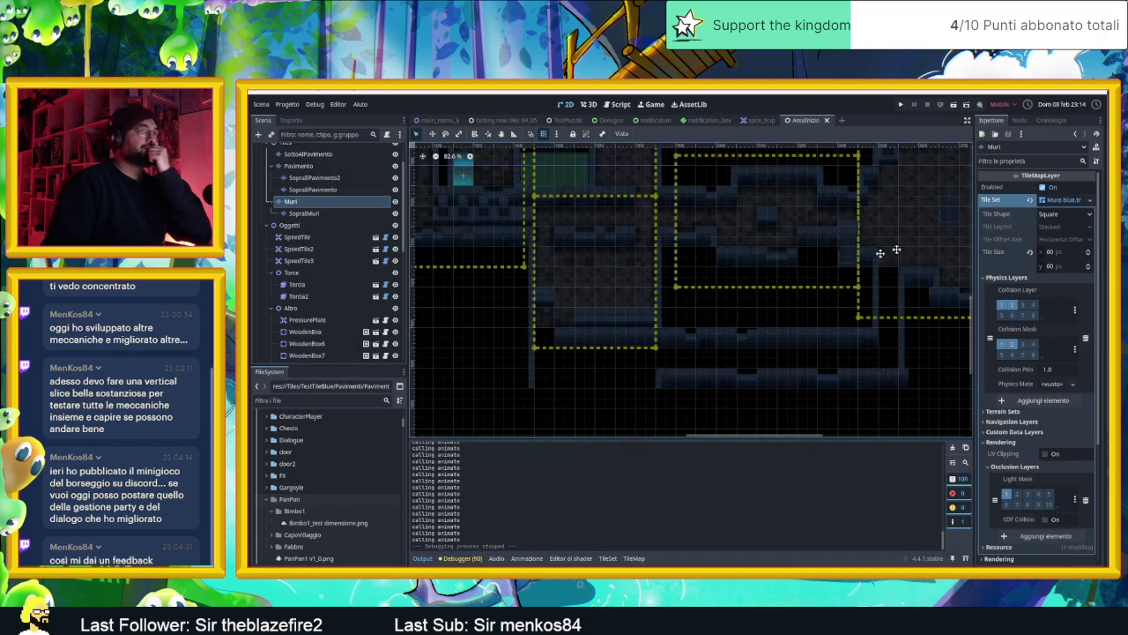
- Bring the new room into view and select the SopraMuri layer in the TileMap panel
{"action": "left_click_drag", "start_coordinate": [828, 265], "coordinate": [617, 309]}
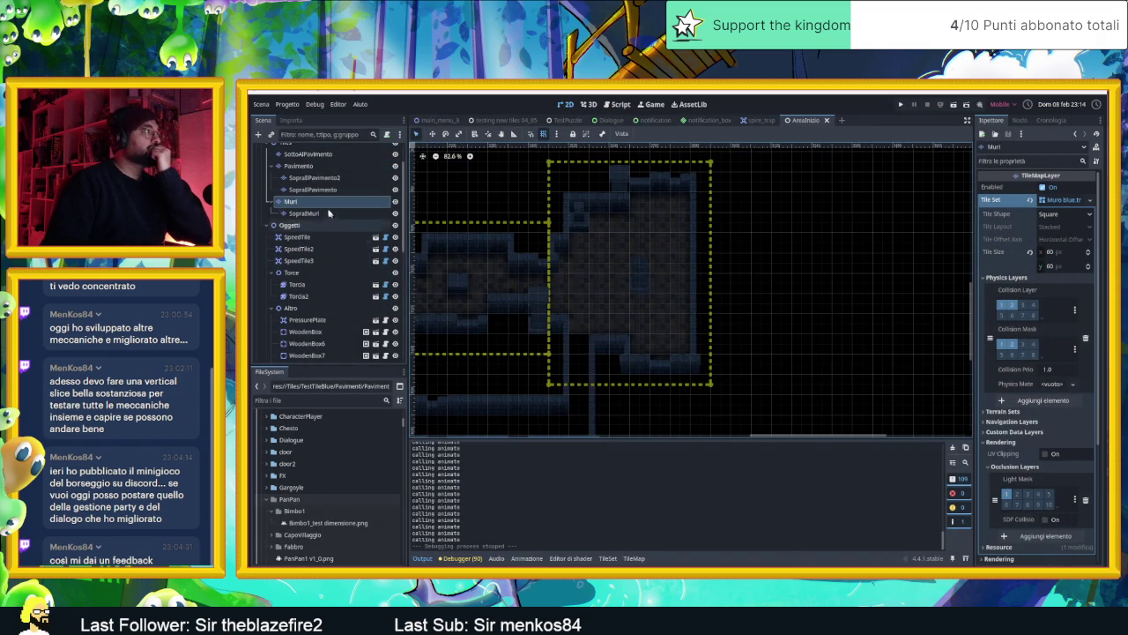
{"action": "left_click", "coordinate": [634, 558]}
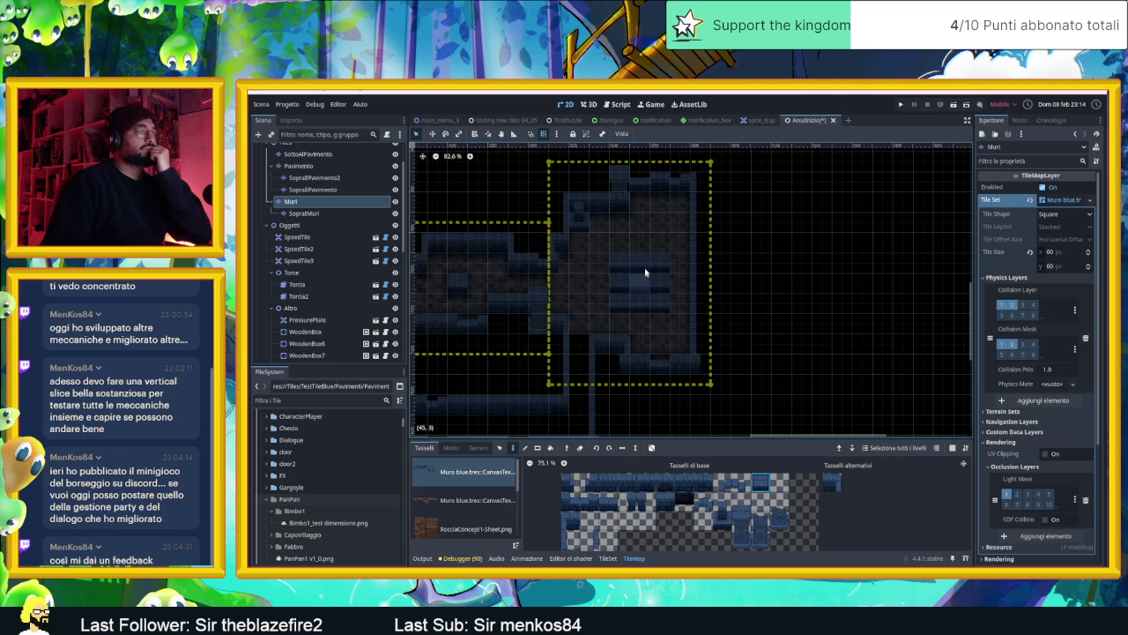
{"action": "scroll", "coordinate": [636, 264], "scroll_direction": "up", "scroll_amount": 2}
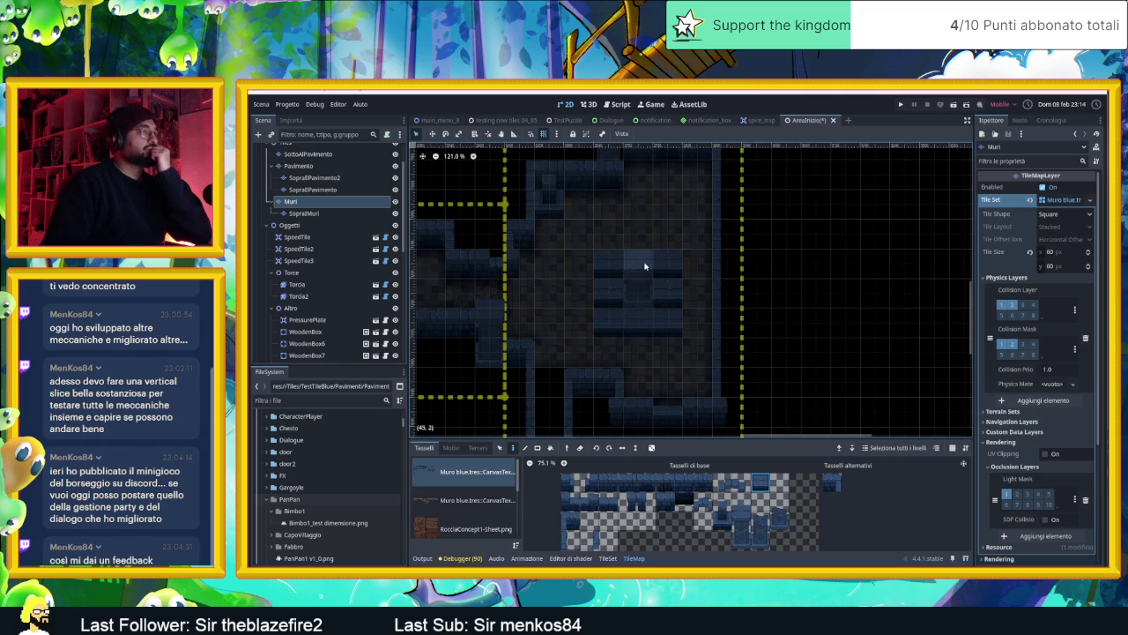
{"action": "left_click", "coordinate": [304, 214]}
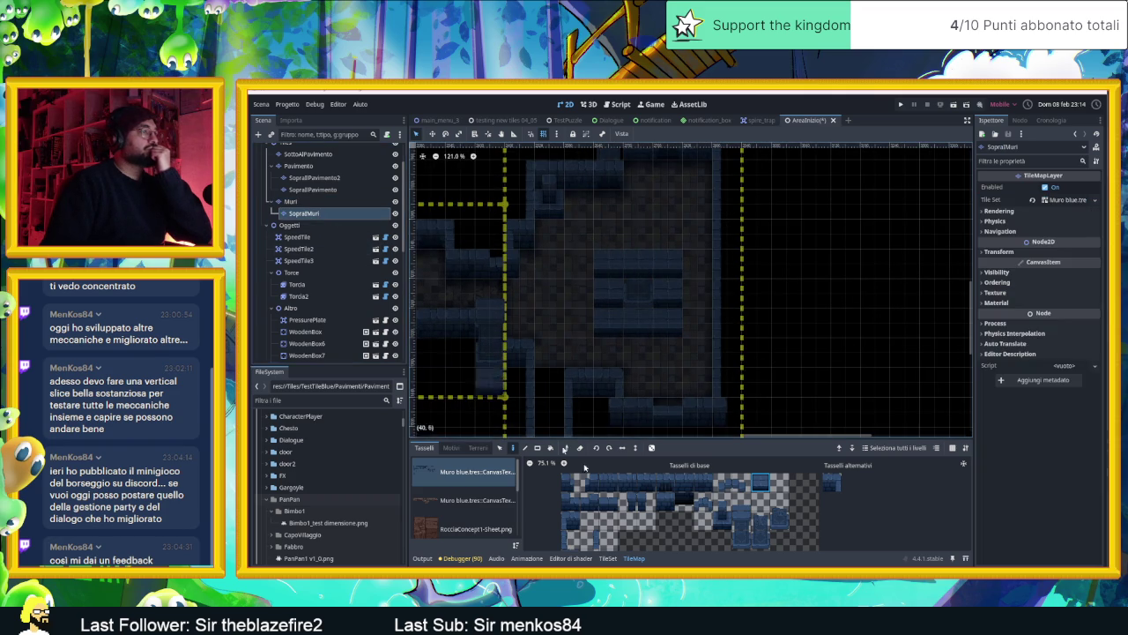
- Pick wall tiles from the atlas and paint a pillar block in the room's middle
{"action": "left_click", "coordinate": [763, 522]}
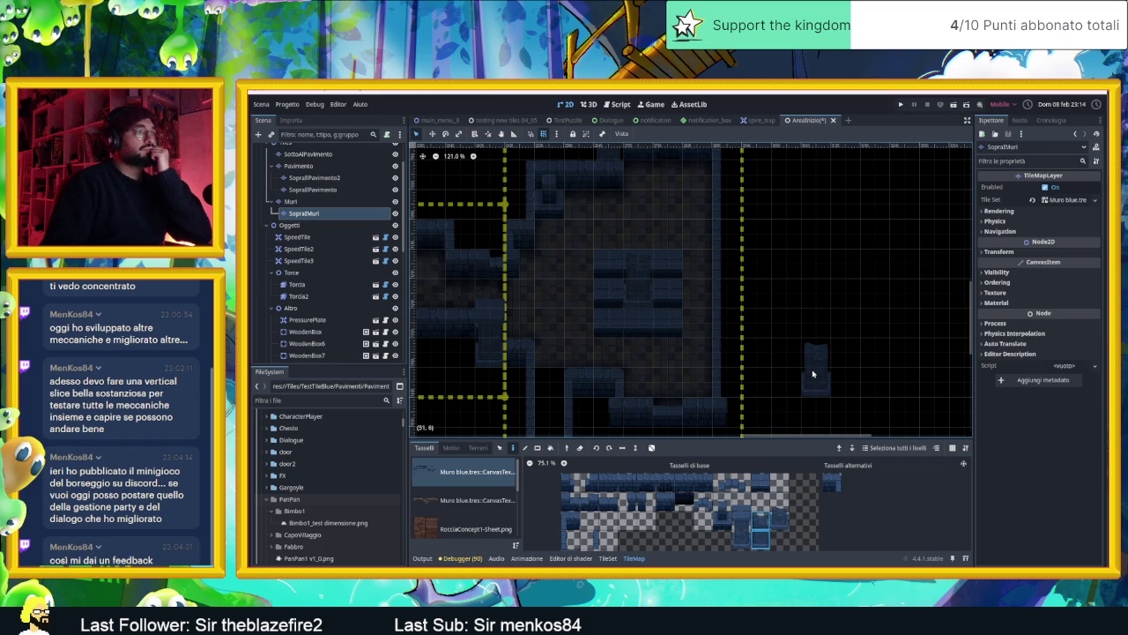
{"action": "scroll", "coordinate": [817, 320], "scroll_direction": "down", "scroll_amount": 1}
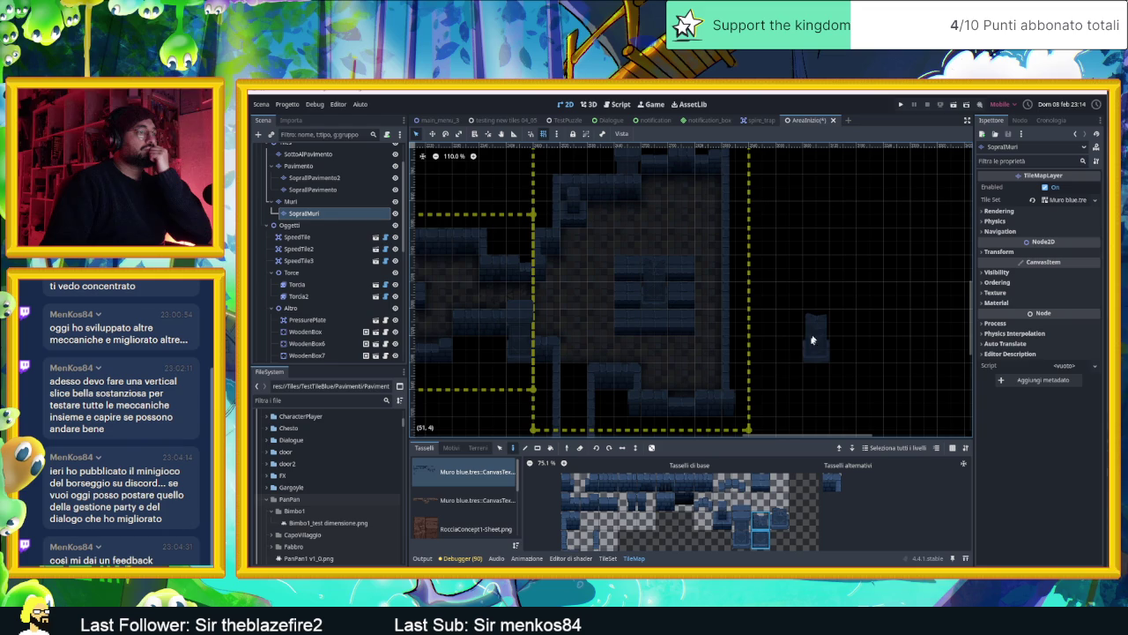
{"action": "left_click", "coordinate": [628, 484]}
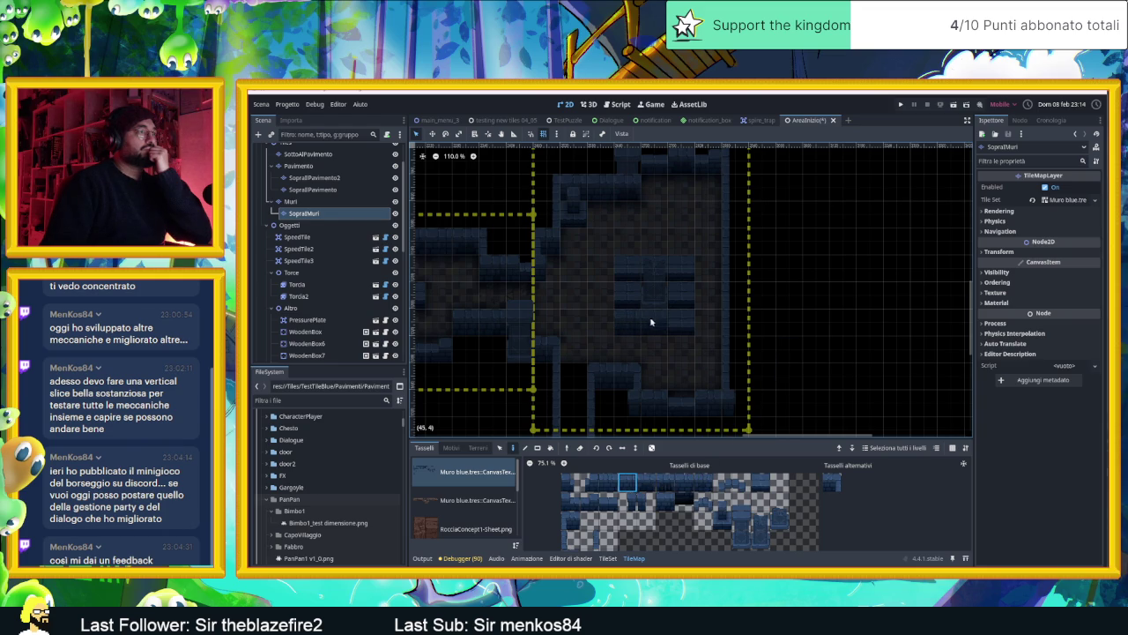
{"action": "left_click", "coordinate": [573, 520]}
{"action": "left_click", "coordinate": [831, 482]}
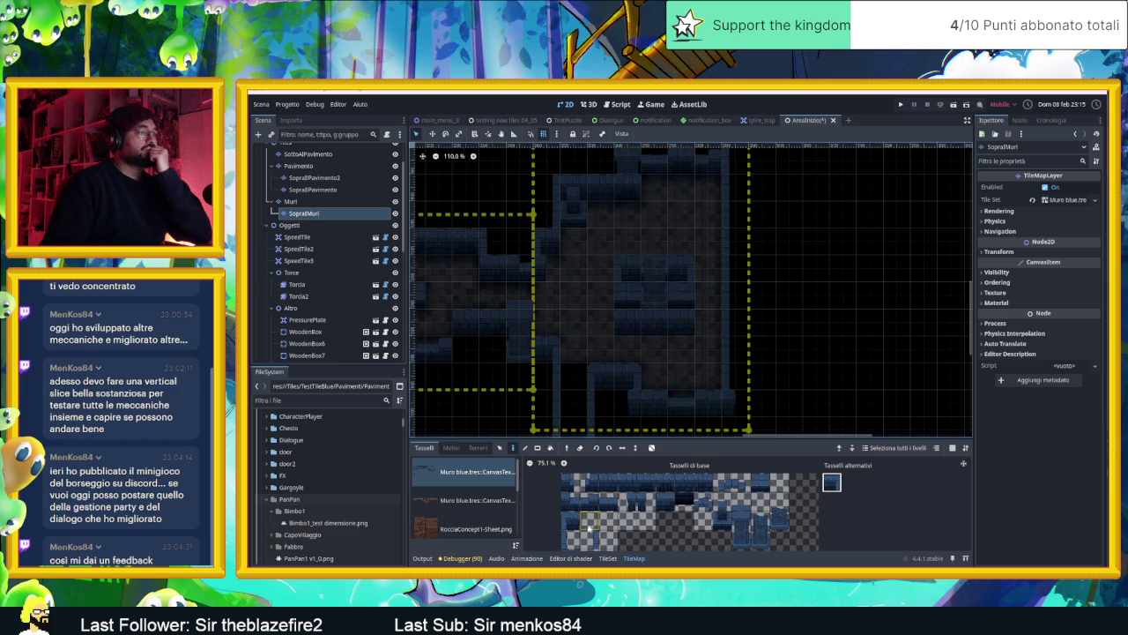
{"action": "scroll", "coordinate": [585, 538], "scroll_direction": "down", "scroll_amount": 3}
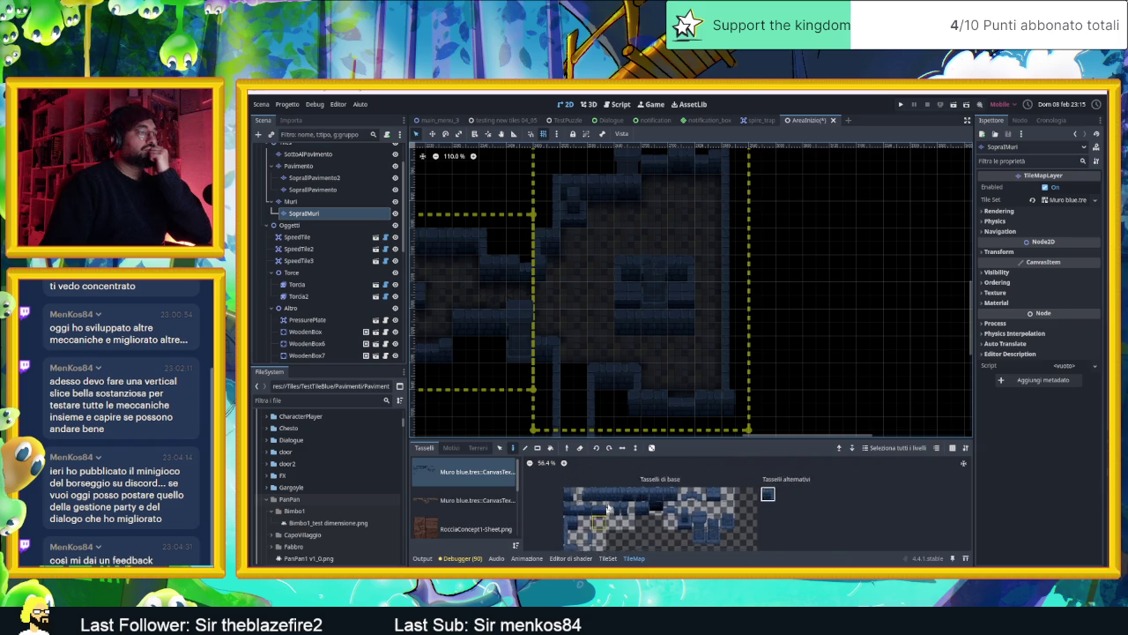
{"action": "left_click", "coordinate": [614, 512]}
{"action": "scroll", "coordinate": [642, 309], "scroll_direction": "up", "scroll_amount": 3}
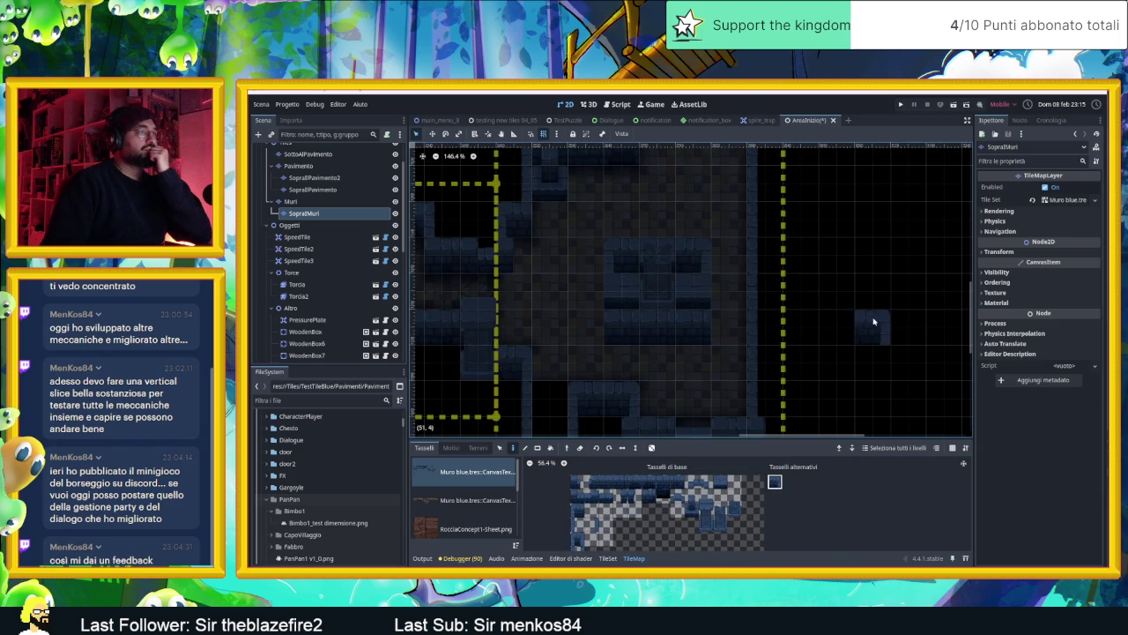
{"action": "left_click", "coordinate": [694, 332]}
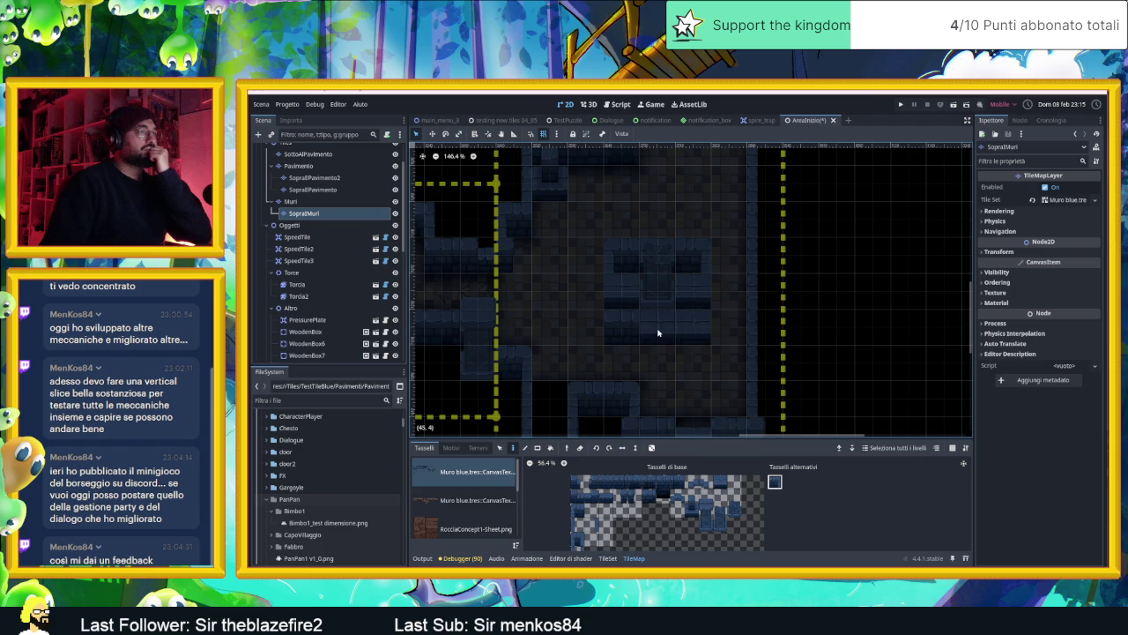
- Switch back to the Muri wall layer and save the scene
{"action": "left_click", "coordinate": [577, 527]}
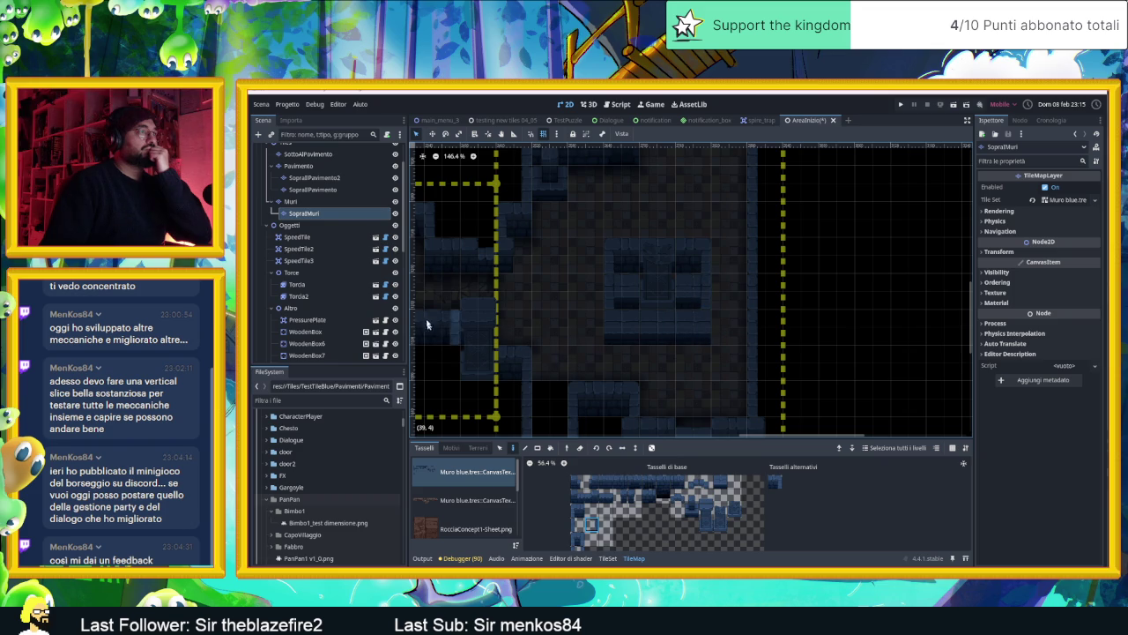
{"action": "left_click", "coordinate": [310, 202]}
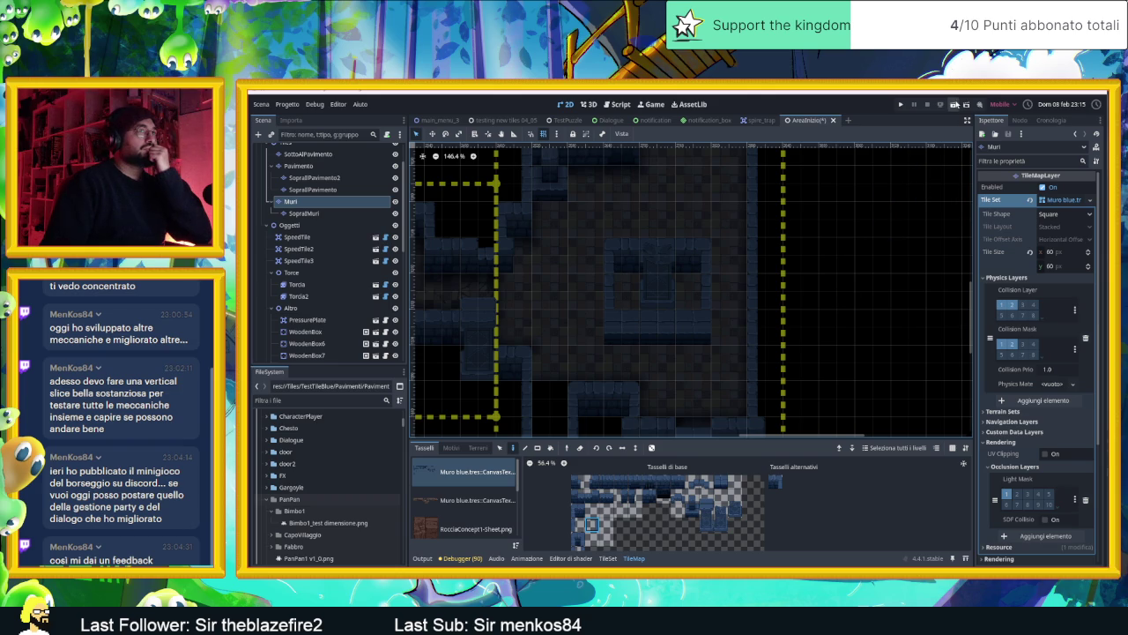
{"action": "key", "text": "ctrl+s"}
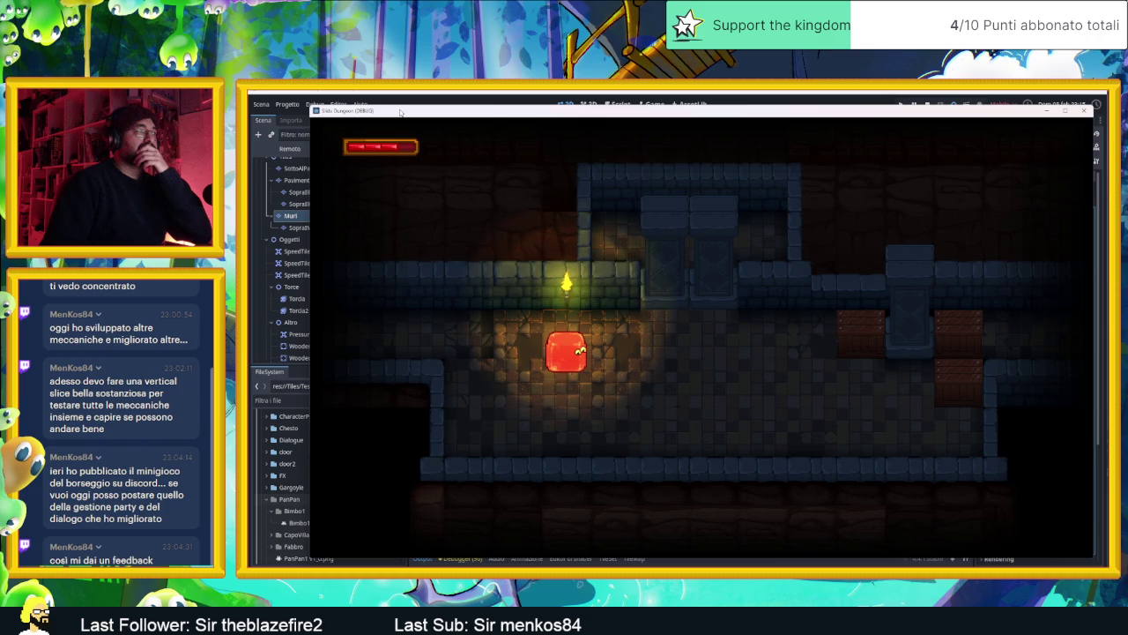
- Slide the slime from the lower-right corner up onto the arrow tiles and back
{"action": "key", "text": "Right"}
{"action": "key", "text": "Down"}
{"action": "key", "text": "Right"}
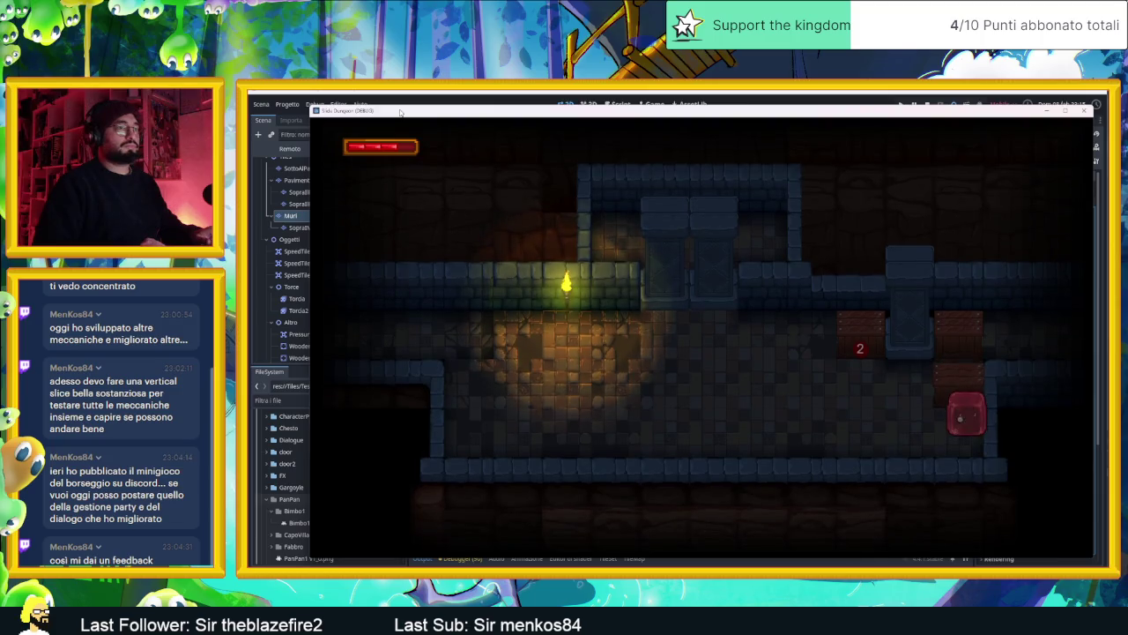
{"action": "key", "text": "Up"}
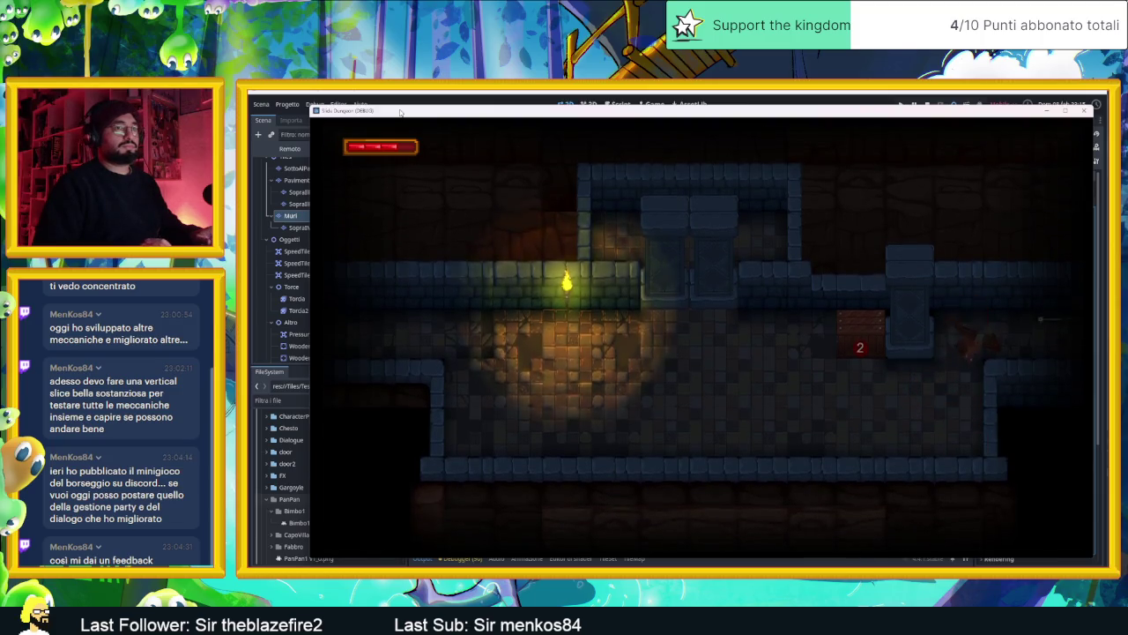
{"action": "key", "text": "Down"}
{"action": "key", "text": "Up"}
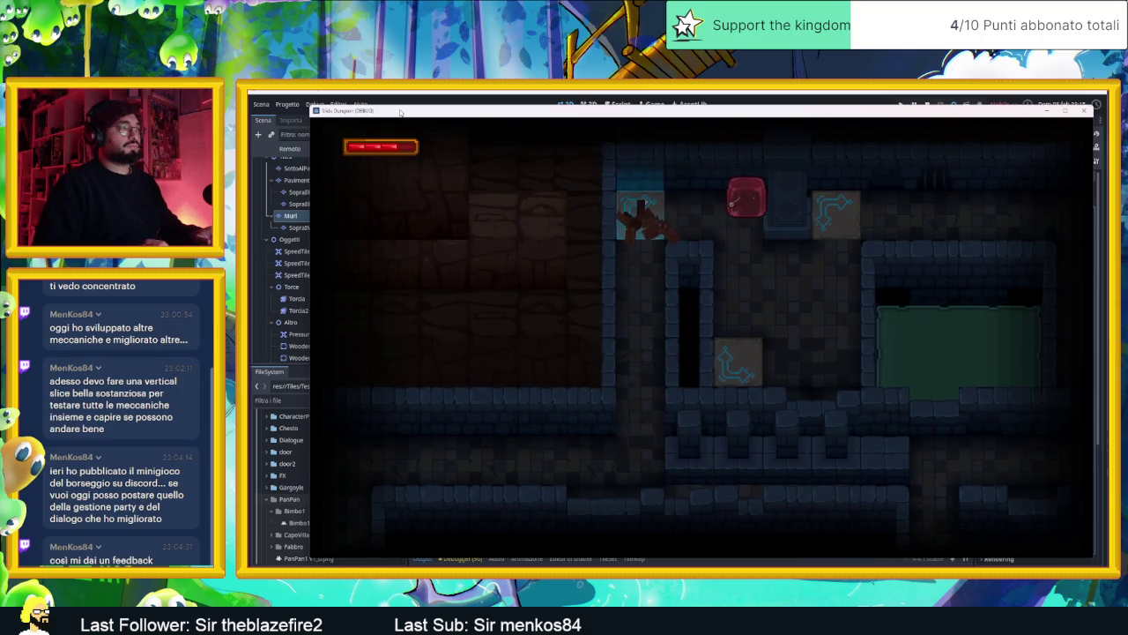
{"action": "key", "text": "Down"}
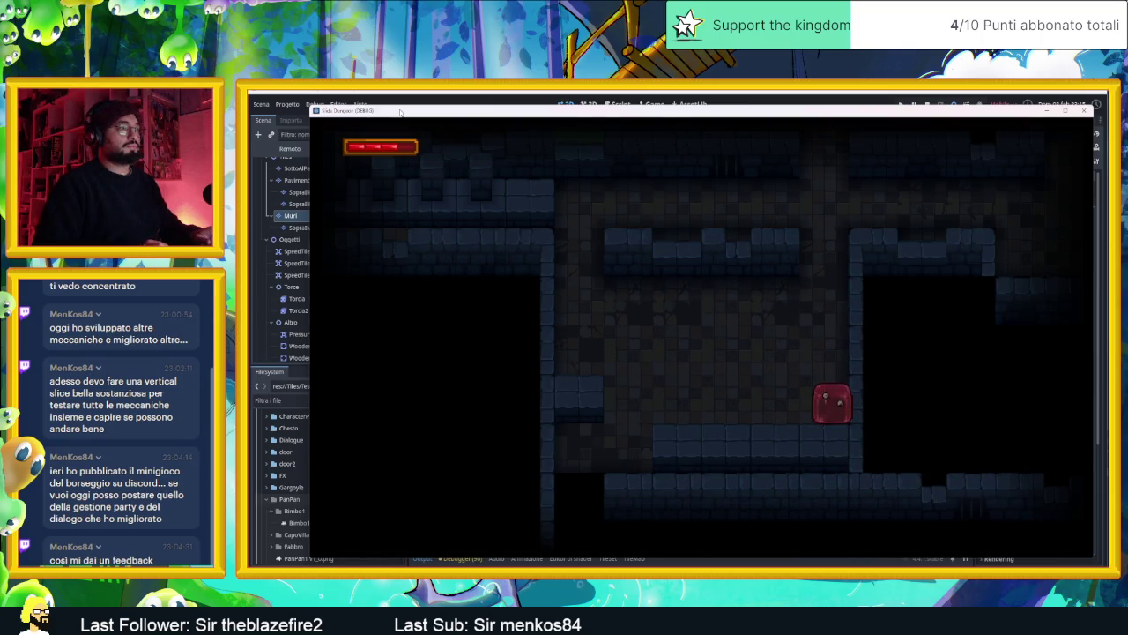
{"action": "key", "text": "Up"}
{"action": "key", "text": "Down"}
{"action": "key", "text": "Left"}
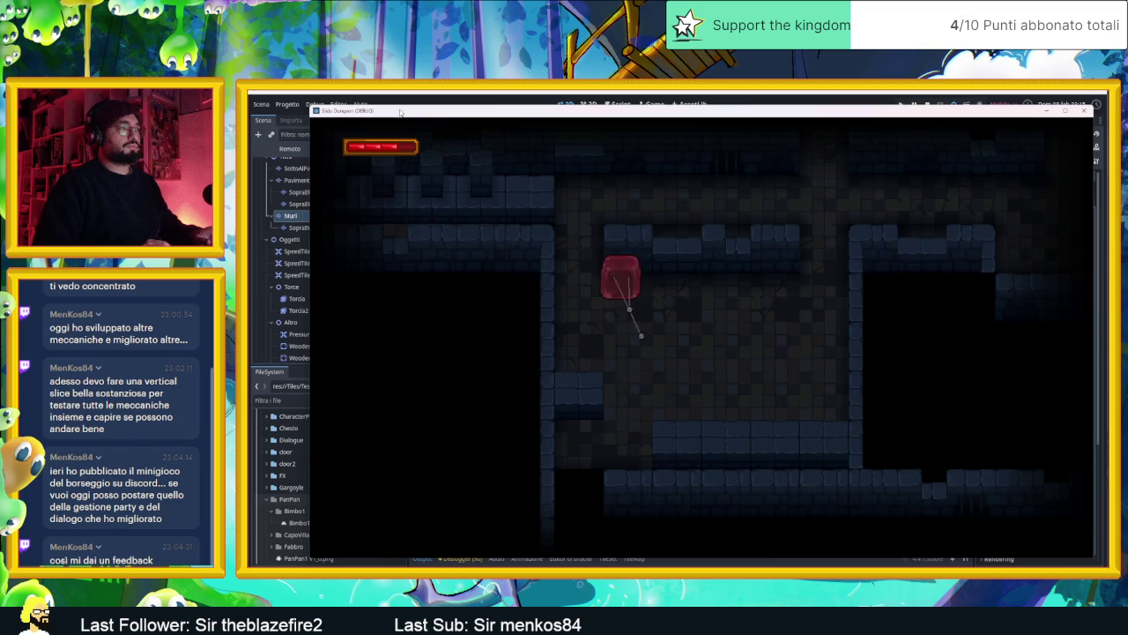
- Steer the slime up and right into another room and around it
{"action": "key", "text": "Up"}
{"action": "key", "text": "Right"}
{"action": "key", "text": "Down"}
{"action": "key", "text": "Up"}
{"action": "key", "text": "Left"}
{"action": "key", "text": "Right"}
{"action": "key", "text": "Down"}
{"action": "key", "text": "Right"}
{"action": "key", "text": "Down"}
{"action": "key", "text": "Left"}
{"action": "key", "text": "Up"}
{"action": "key", "text": "Left"}
{"action": "key", "text": "Down"}
- Slide the slime around the central pillar block, then out of the room
{"action": "key", "text": "Up"}
{"action": "key", "text": "Right"}
{"action": "key", "text": "Up"}
{"action": "key", "text": "Left"}
{"action": "key", "text": "Down"}
{"action": "key", "text": "Left"}
{"action": "key", "text": "Down"}
{"action": "key", "text": "Up"}
{"action": "key", "text": "Right"}
{"action": "key", "text": "Down"}
{"action": "key", "text": "Left"}
{"action": "key", "text": "Up"}
{"action": "key", "text": "Left"}
{"action": "key", "text": "Up"}
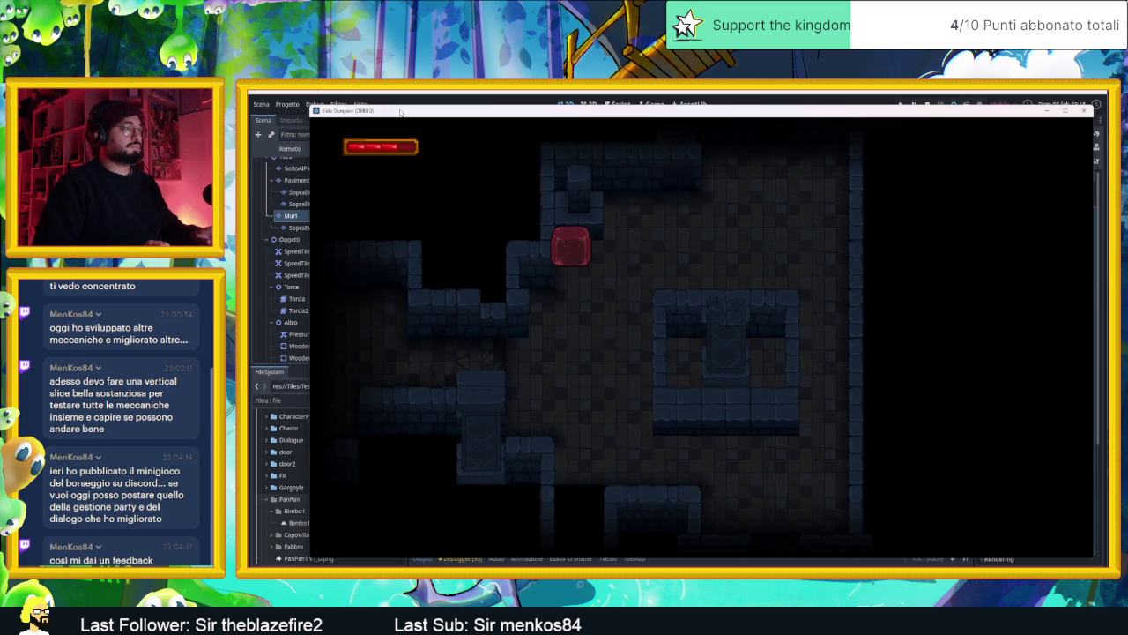
{"action": "key", "text": "Right"}
{"action": "key", "text": "Down"}
{"action": "key", "text": "Left"}
{"action": "key", "text": "Up"}
{"action": "key", "text": "Left"}
{"action": "key", "text": "Left"}
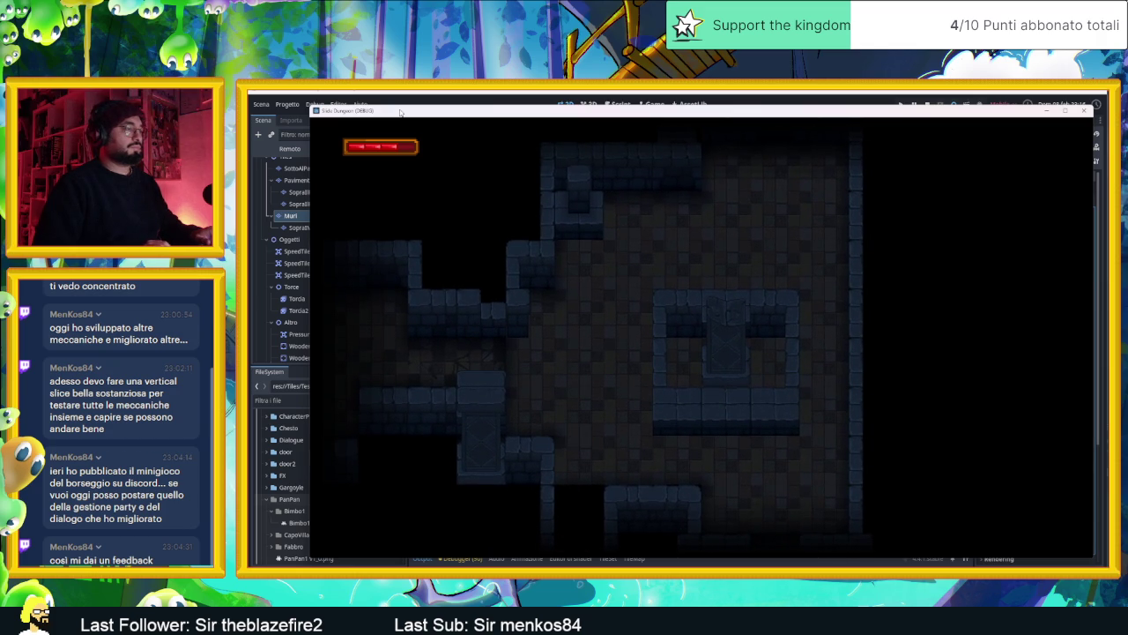
- Close the game, set the large right room's camera zone zoom to 1.5, and rerun
{"action": "left_click", "coordinate": [1084, 111]}
{"action": "scroll", "coordinate": [680, 304], "scroll_direction": "down", "scroll_amount": 3}
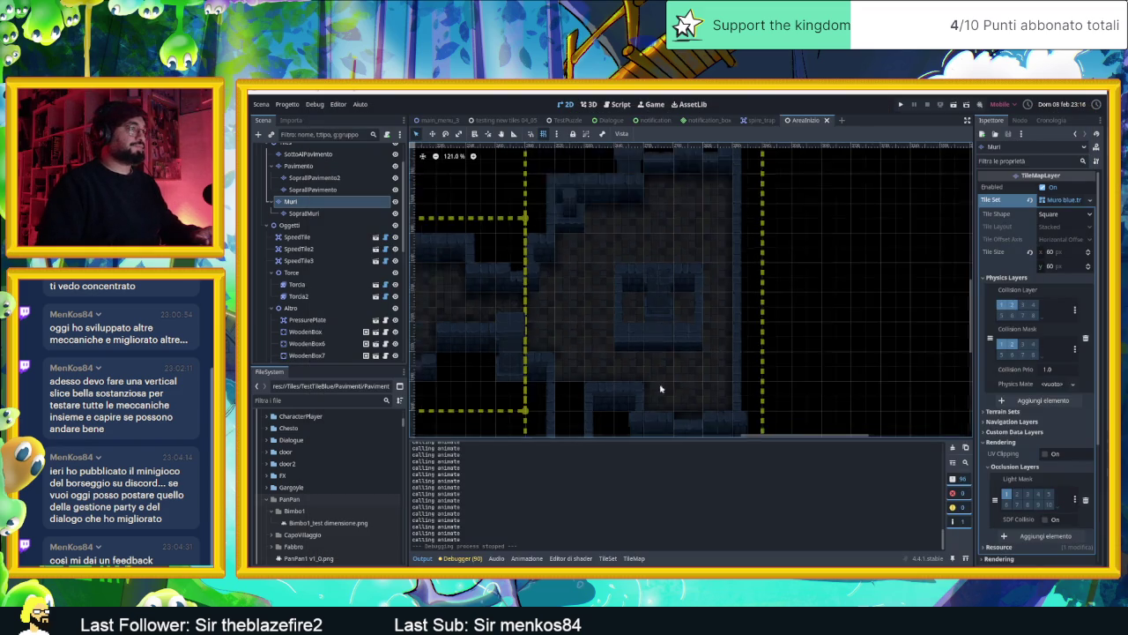
{"action": "scroll", "coordinate": [680, 304], "scroll_direction": "left", "scroll_amount": 5}
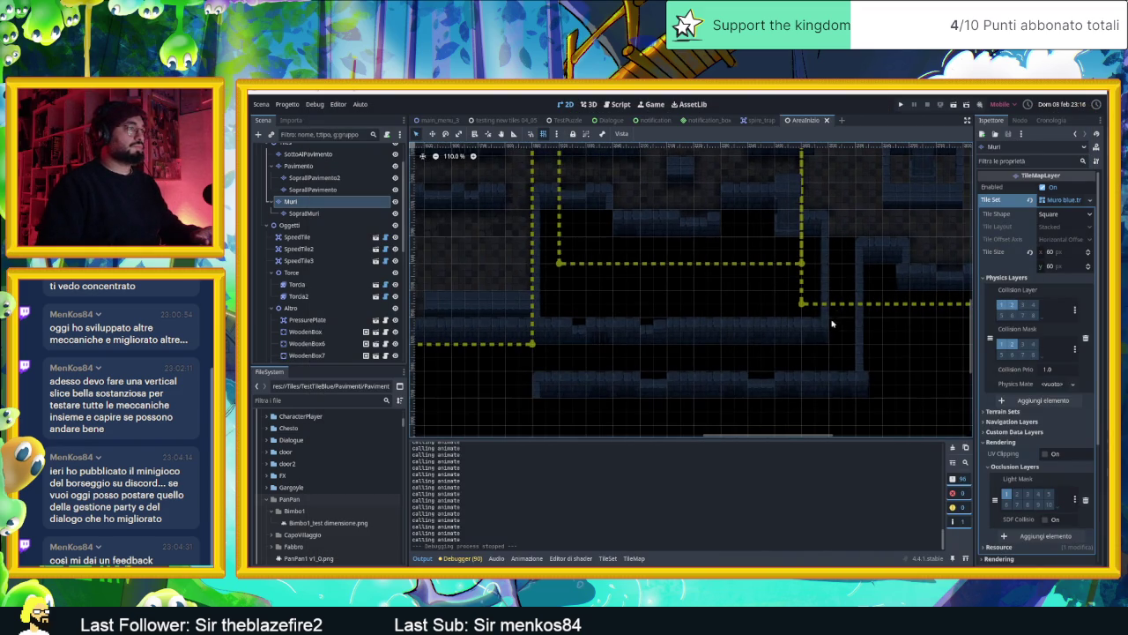
{"action": "left_click", "coordinate": [879, 298]}
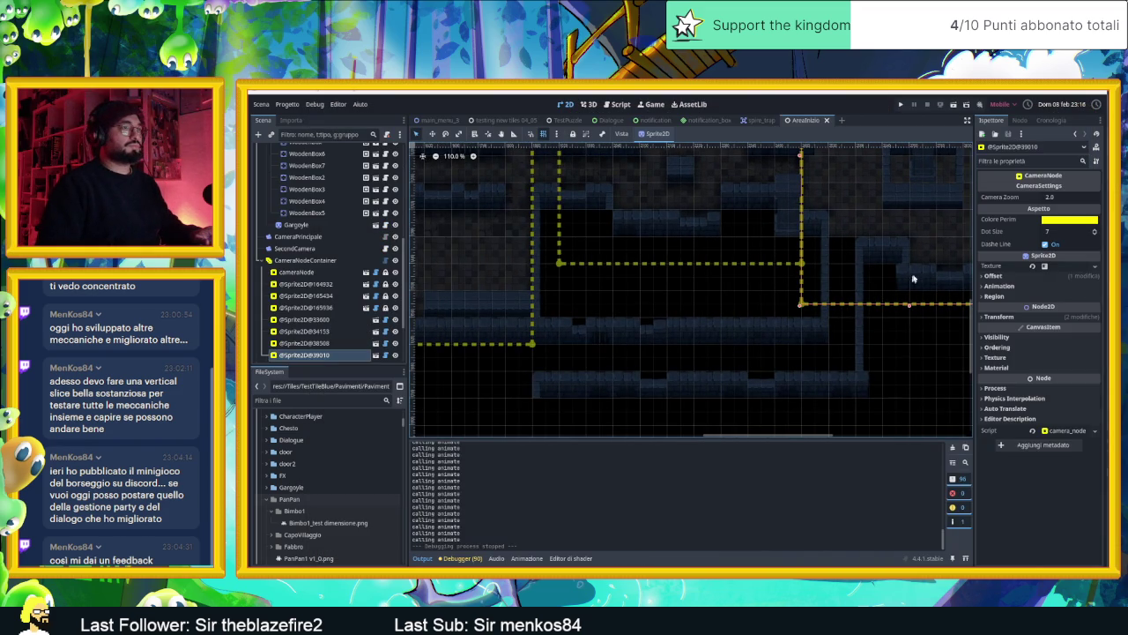
{"action": "scroll", "coordinate": [908, 280], "scroll_direction": "down", "scroll_amount": 2}
{"action": "scroll", "coordinate": [752, 240], "scroll_direction": "up", "scroll_amount": 1}
{"action": "left_click", "coordinate": [1047, 198]}
{"action": "type", "text": "1.5"}
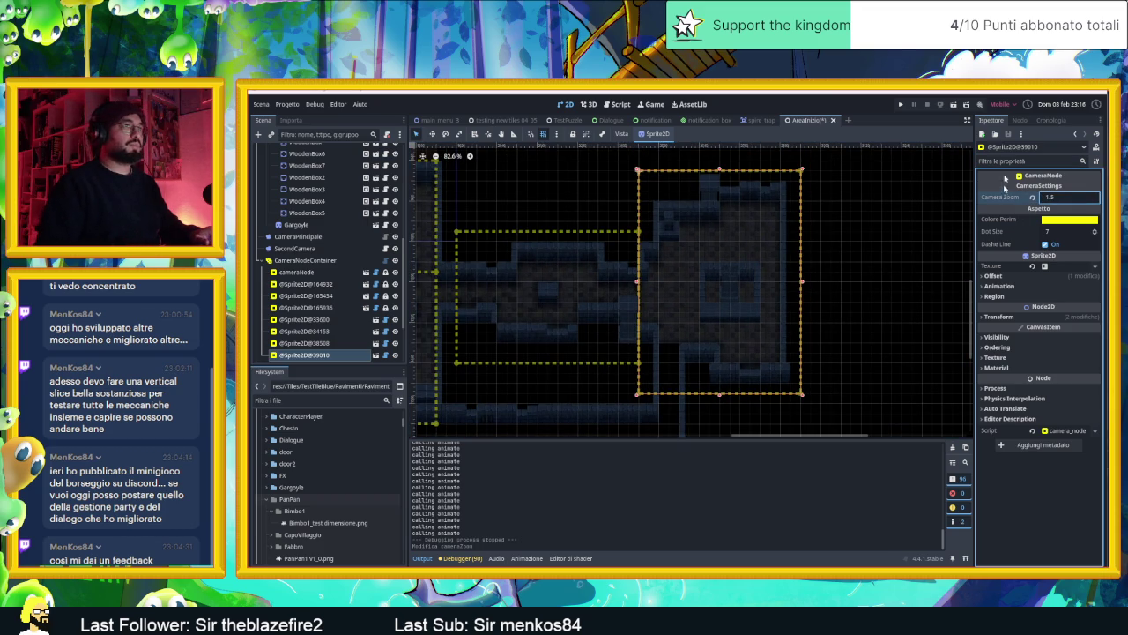
{"action": "left_click", "coordinate": [956, 109]}
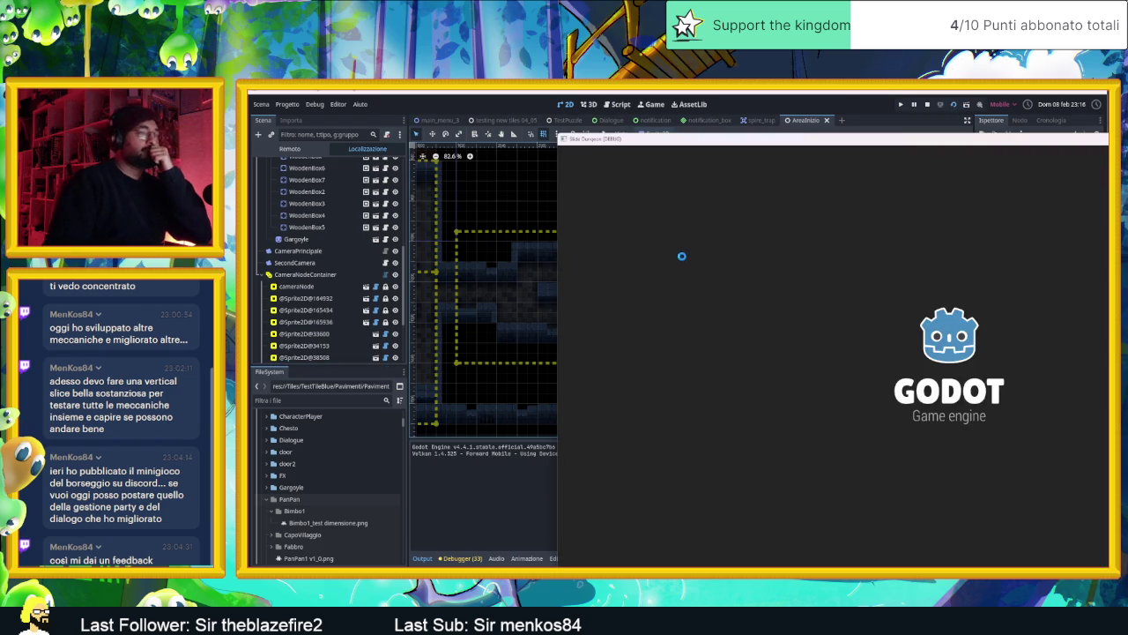
- Centre the game window and ride the slime past the boxes onto the arrow speed tile
{"action": "left_click_drag", "start_coordinate": [902, 138], "coordinate": [631, 137]}
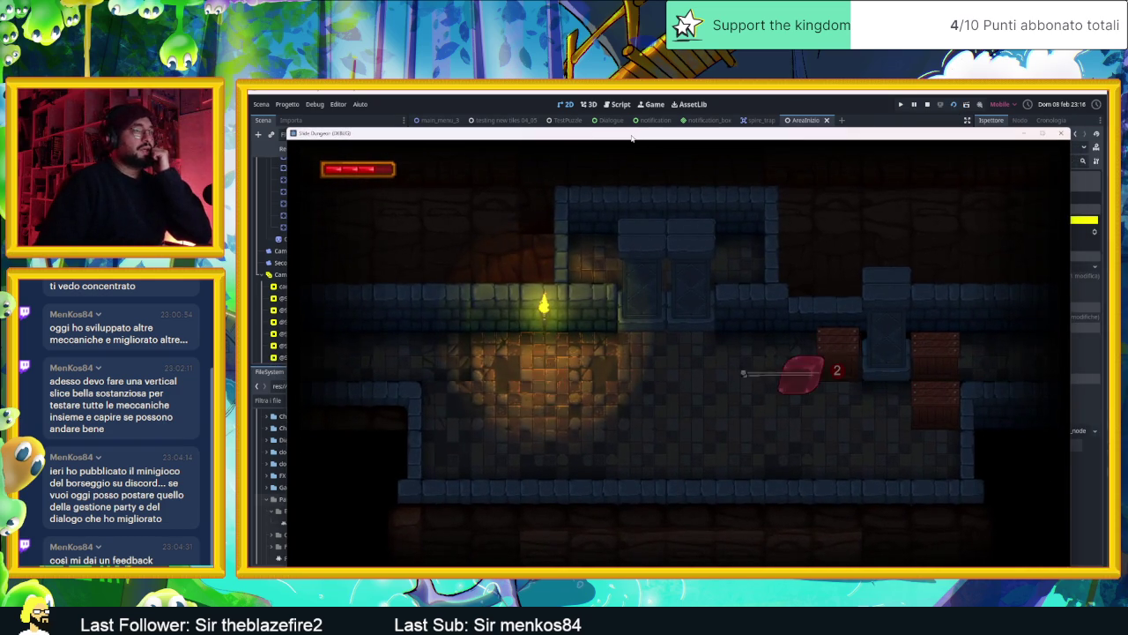
{"action": "key", "text": "Right"}
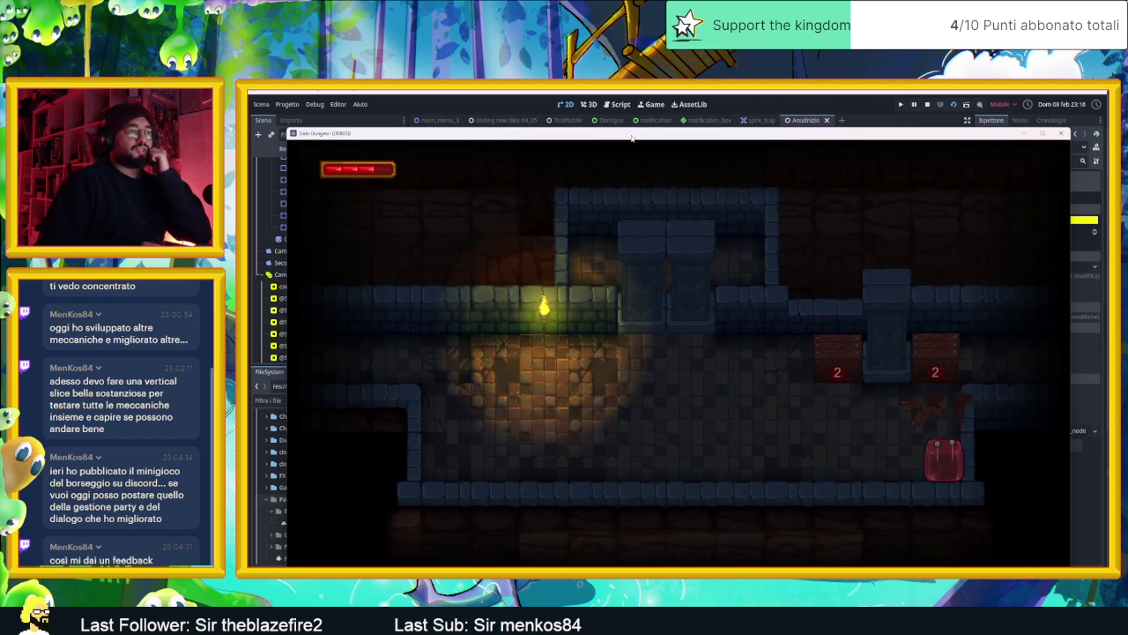
{"action": "key", "text": "Up"}
{"action": "key", "text": "Right"}
{"action": "key", "text": "Up"}
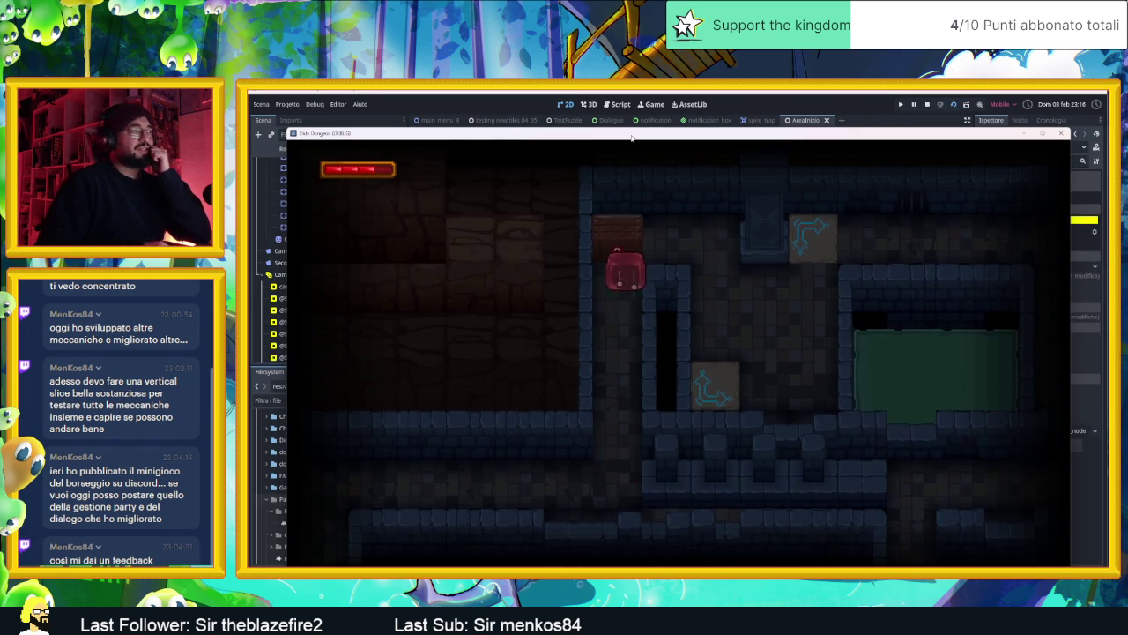
{"action": "key", "text": "Up"}
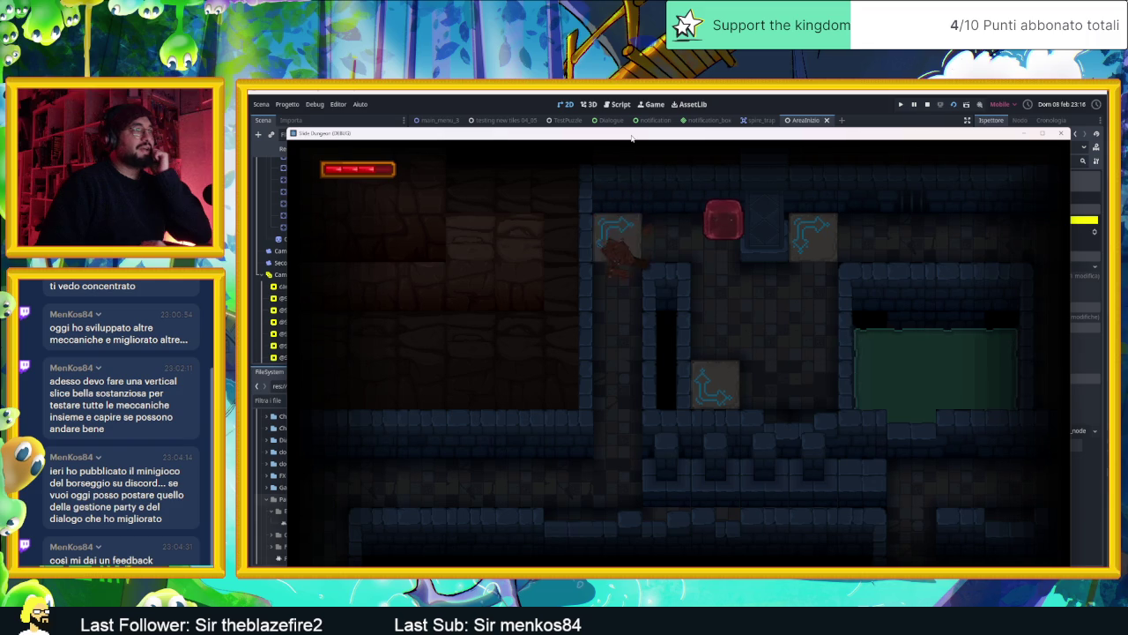
{"action": "key", "text": "Right"}
- Slide the slime out through the next rooms and right into another room
{"action": "key", "text": "Left"}
{"action": "key", "text": "Up"}
{"action": "key", "text": "Left"}
{"action": "key", "text": "Up"}
{"action": "key", "text": "Right"}
{"action": "key", "text": "Up"}
{"action": "key", "text": "Right"}
{"action": "key", "text": "Down"}
{"action": "key", "text": "Right"}
- Slide the slime around the room's edges and out, then stop the game with F8
{"action": "key", "text": "Down"}
{"action": "key", "text": "Right"}
{"action": "key", "text": "Up"}
{"action": "key", "text": "Left"}
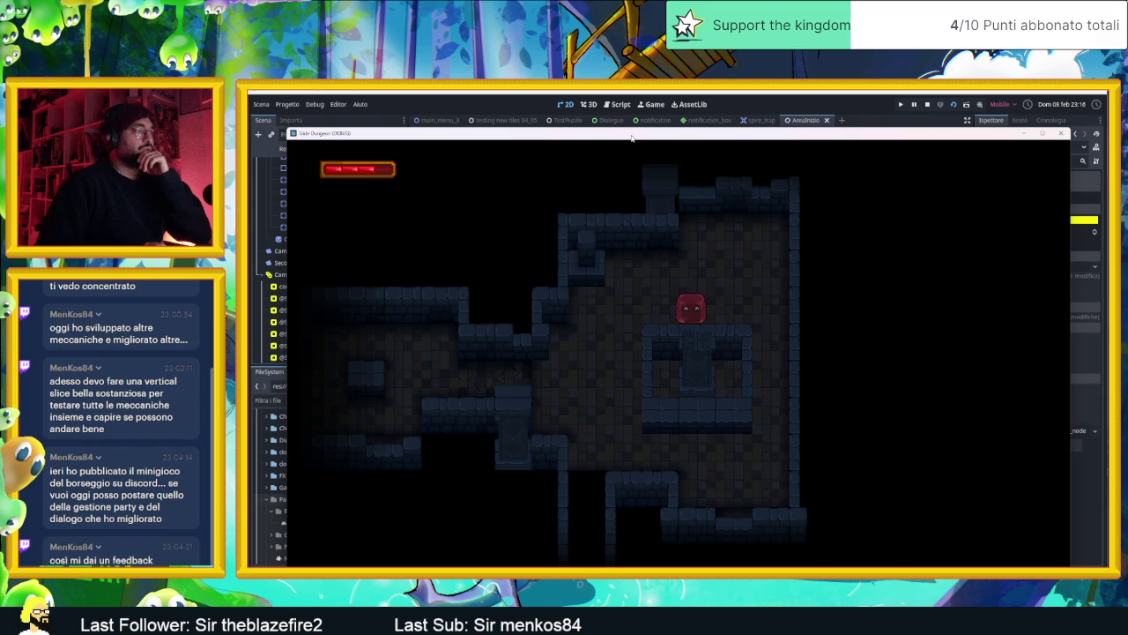
{"action": "key", "text": "Down"}
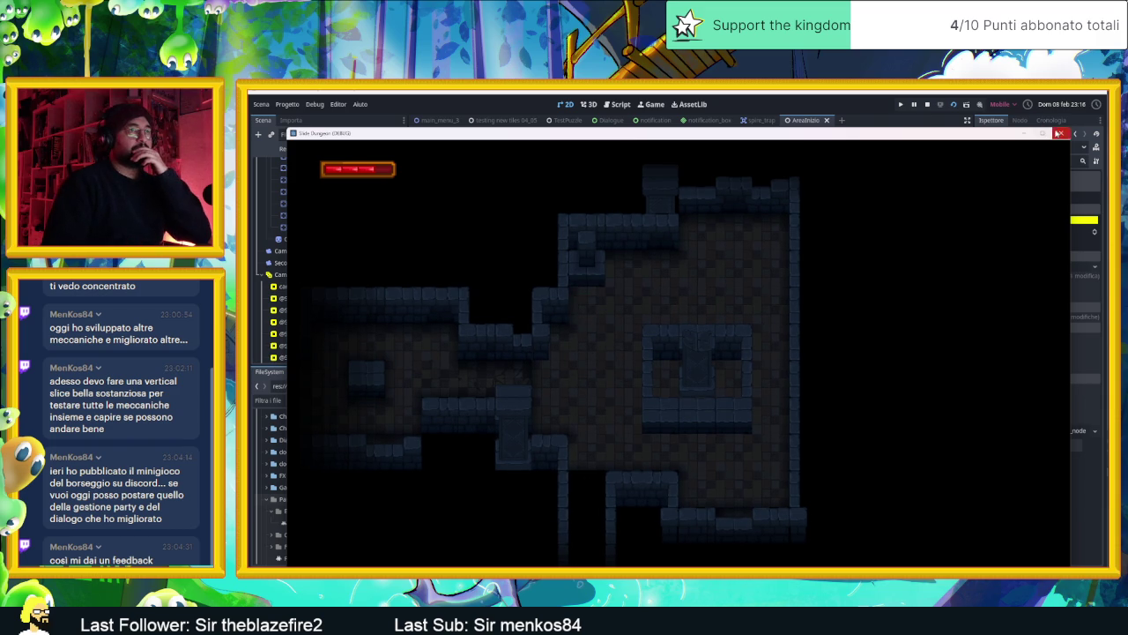
{"action": "key", "text": "F8"}
{"action": "scroll", "coordinate": [317, 229], "scroll_direction": "up", "scroll_amount": 3}
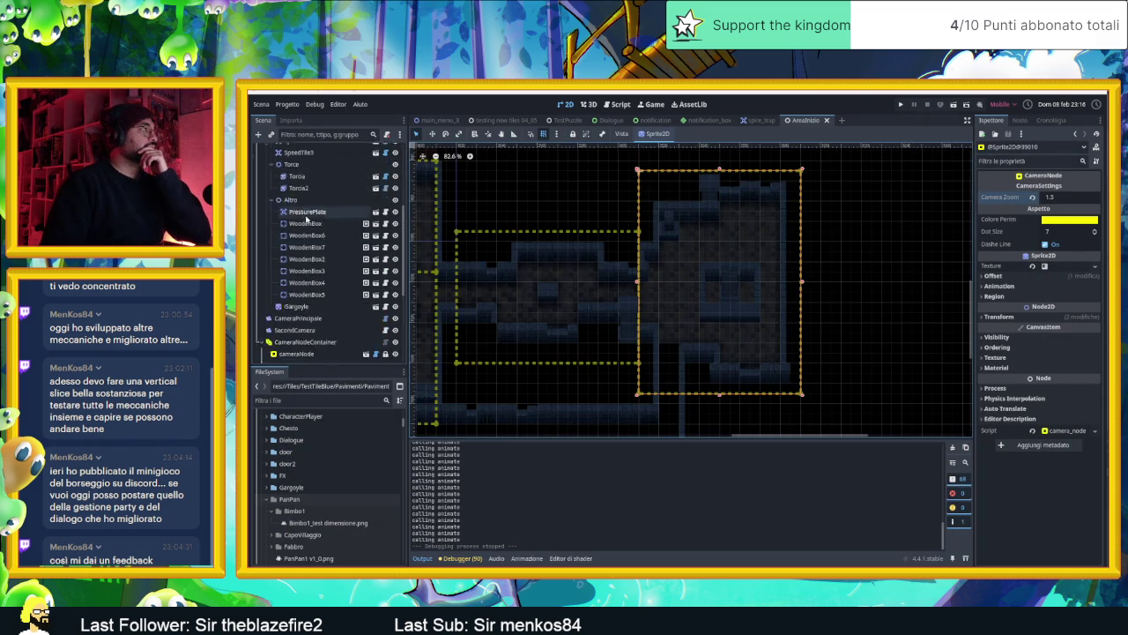
- Add a new camera zone under CameraNodeContainer and stretch it across the lower corridor
{"action": "left_click", "coordinate": [357, 314]}
{"action": "scroll", "coordinate": [607, 244], "scroll_direction": "down", "scroll_amount": 5}
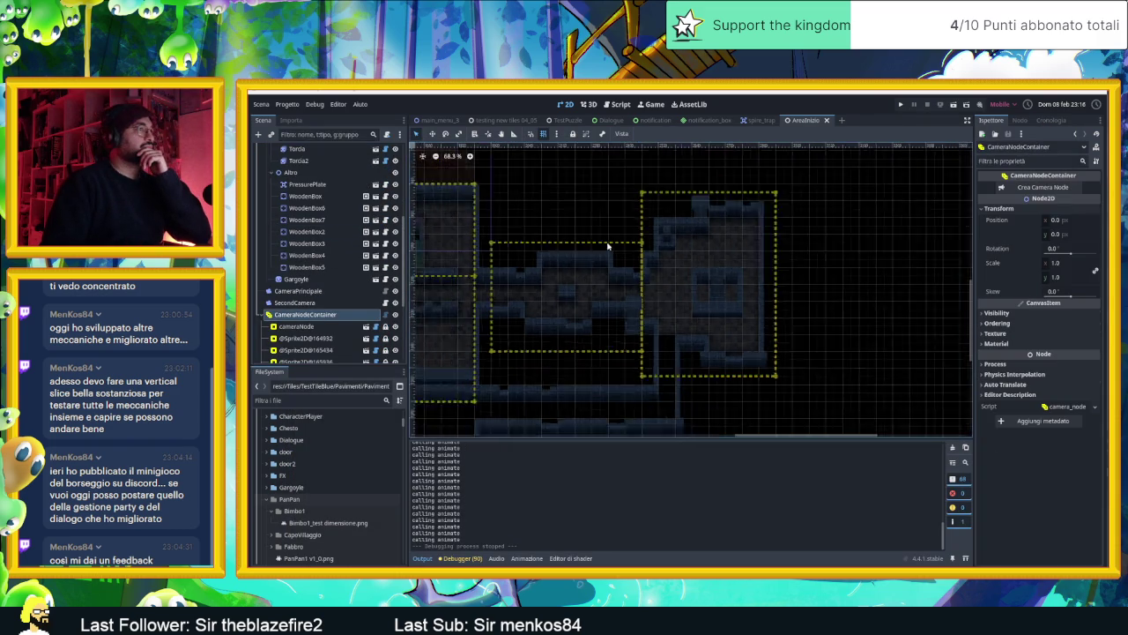
{"action": "scroll", "coordinate": [617, 246], "scroll_direction": "down", "scroll_amount": 3}
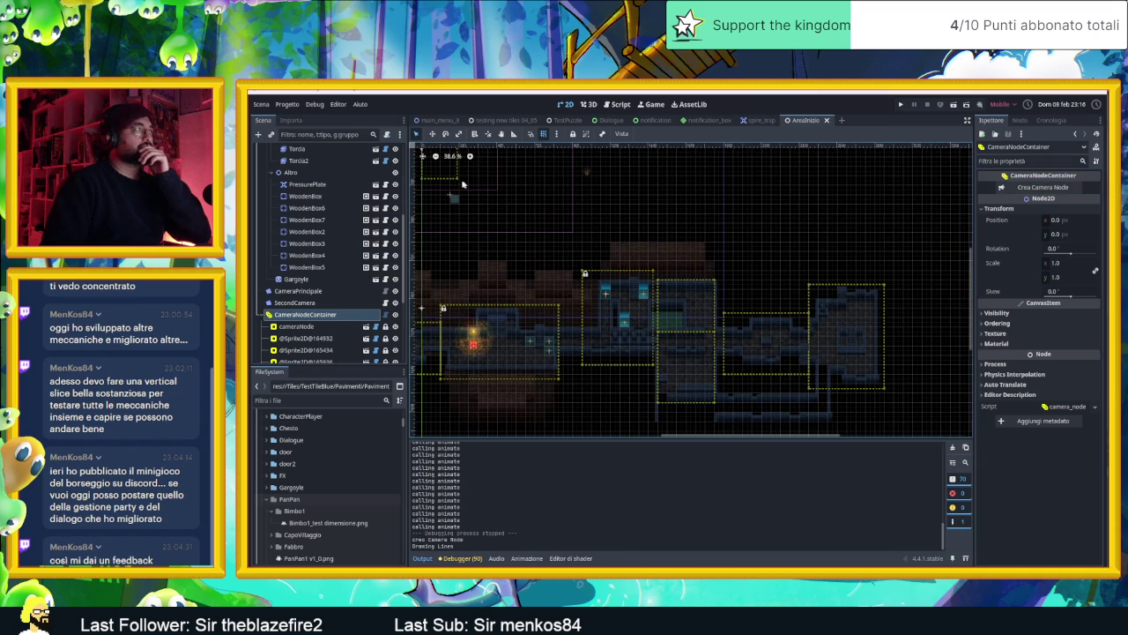
{"action": "left_click", "coordinate": [1042, 188]}
{"action": "left_click_drag", "start_coordinate": [440, 165], "coordinate": [730, 410]}
{"action": "scroll", "coordinate": [731, 411], "scroll_direction": "up", "scroll_amount": 12}
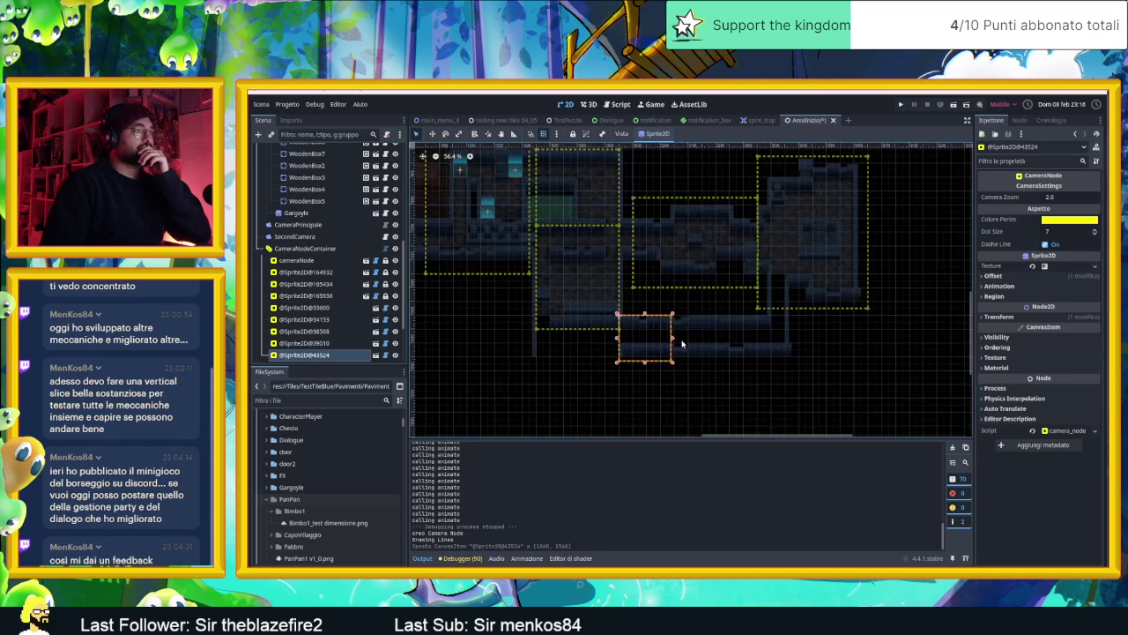
{"action": "left_click_drag", "start_coordinate": [666, 339], "coordinate": [929, 360]}
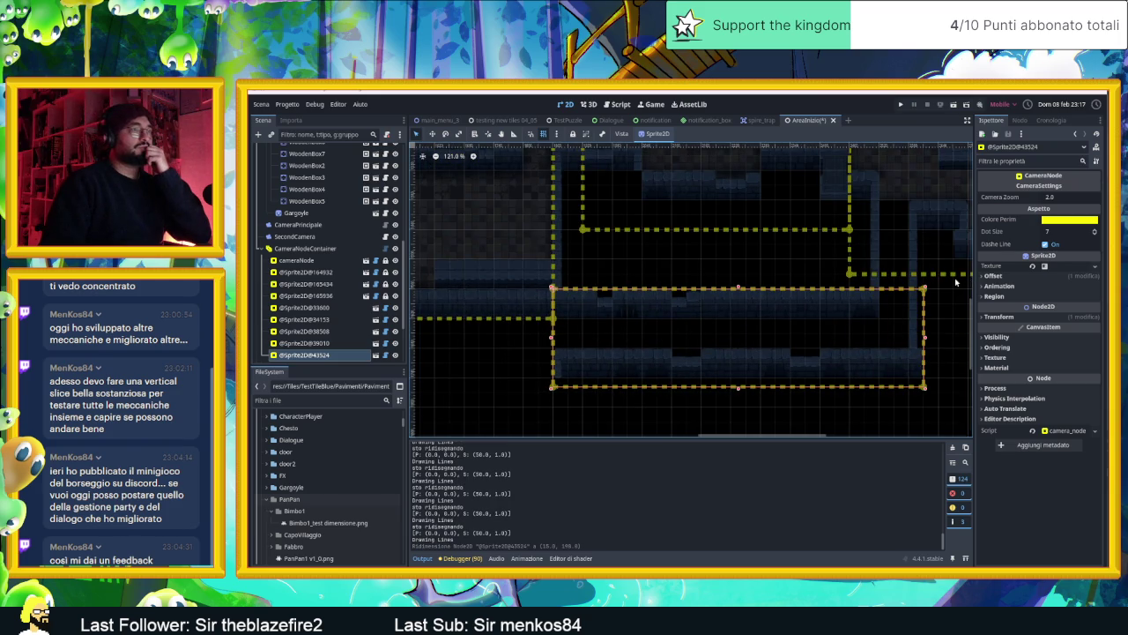
- Set the new zone's Camera Zoom to 1.5, then save and run the game
{"action": "left_click", "coordinate": [1049, 197]}
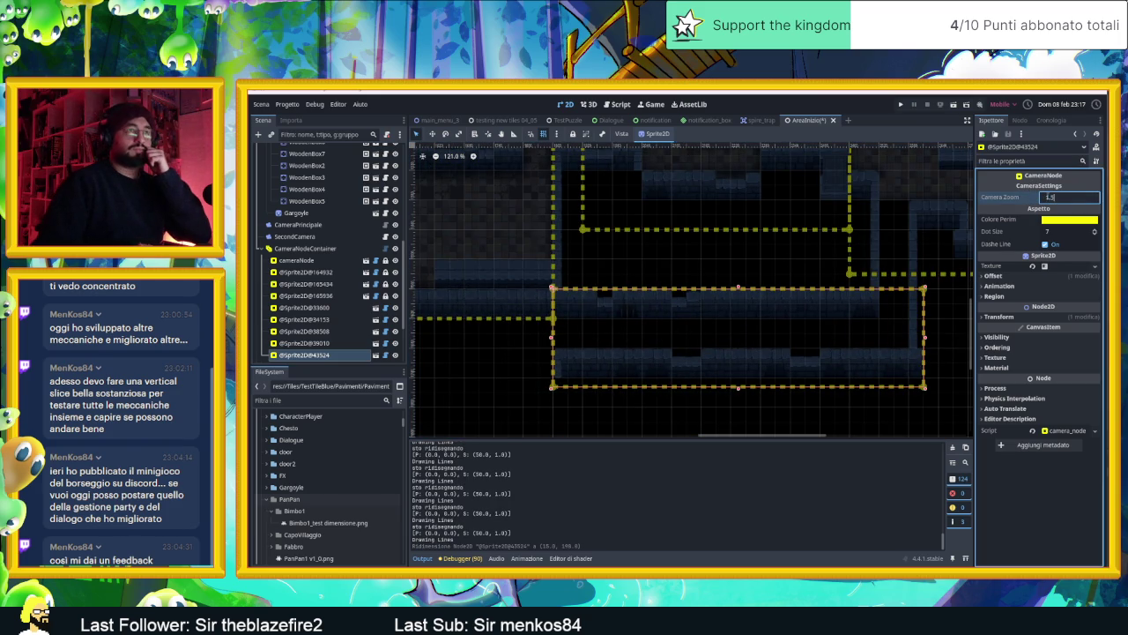
{"action": "type", "text": "1.5"}
{"action": "key", "text": "Return"}
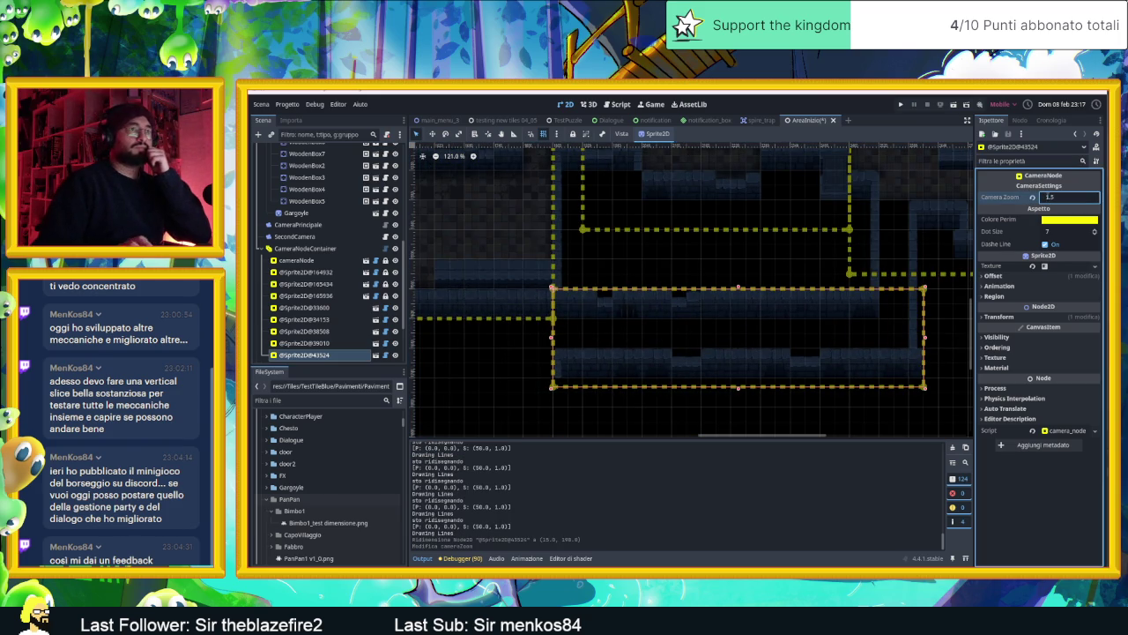
{"action": "left_click", "coordinate": [956, 105]}
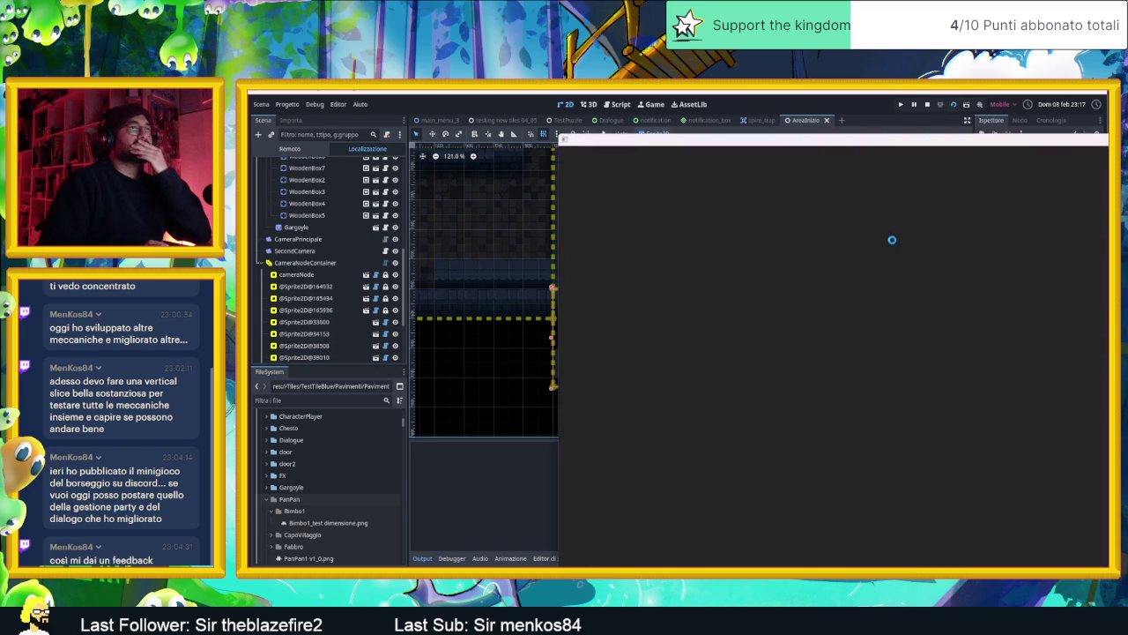
- Reposition the game window and slide the slime past the boxes into the arrow-tile room
{"action": "left_click_drag", "start_coordinate": [892, 153], "coordinate": [588, 118]}
{"action": "key", "text": "Right"}
{"action": "key", "text": "Down"}
{"action": "key", "text": "Right"}
{"action": "key", "text": "Up"}
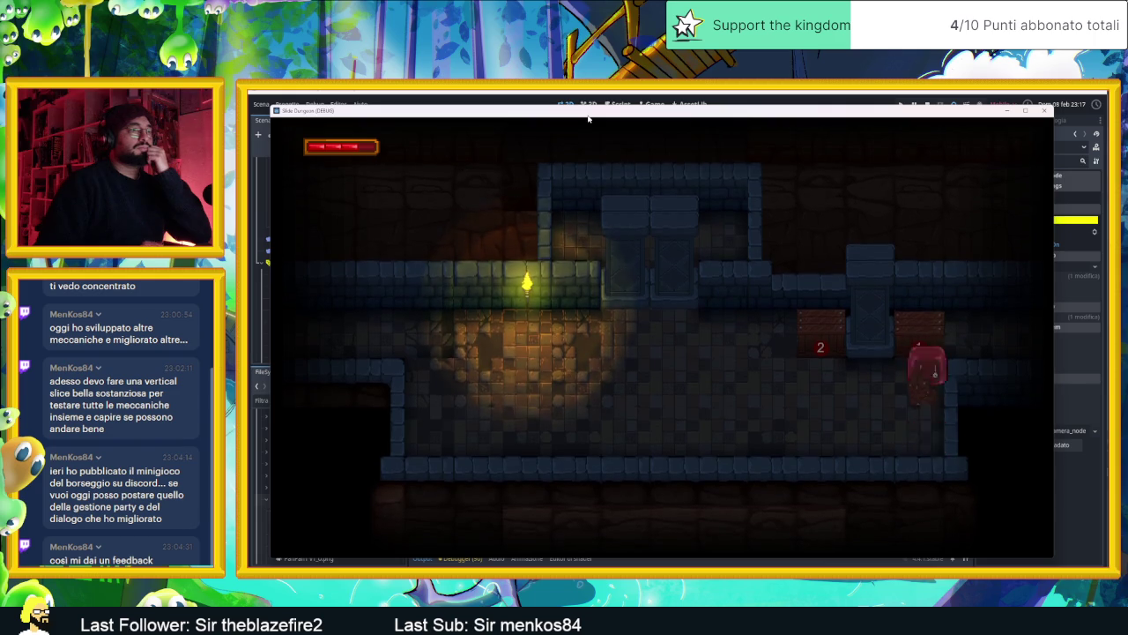
{"action": "key", "text": "Right"}
{"action": "key", "text": "Up"}
{"action": "key", "text": "Down"}
{"action": "key", "text": "Up"}
{"action": "key", "text": "Right"}
{"action": "key", "text": "Down"}
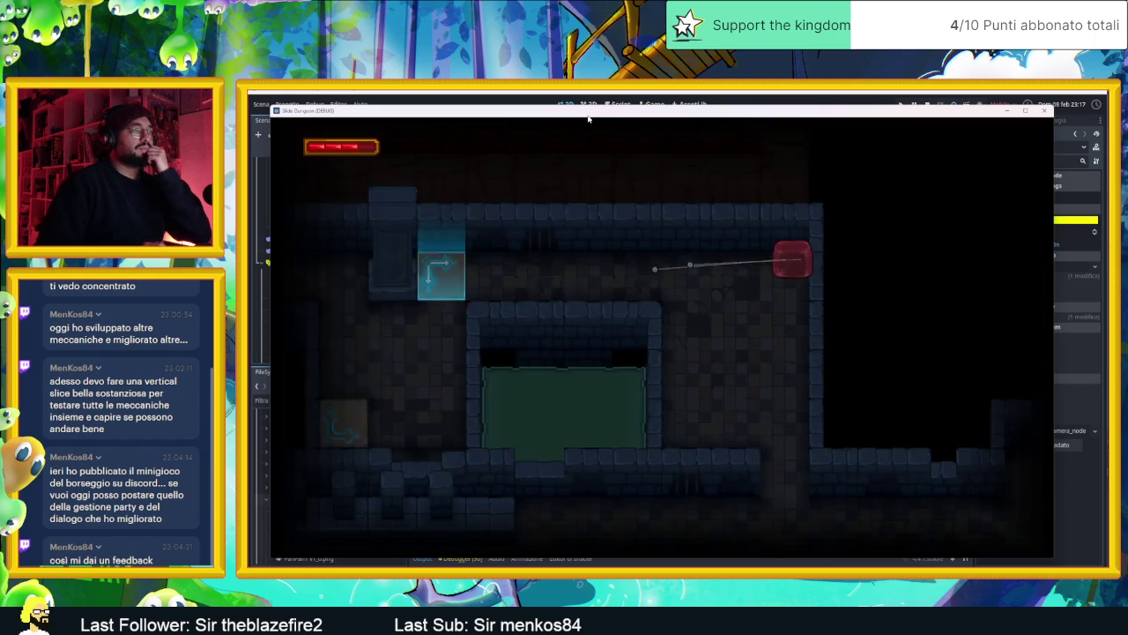
{"action": "key", "text": "Down"}
{"action": "key", "text": "Left"}
- Slide the slime through the alcove rooms, then back to test the corridor and shaft
{"action": "key", "text": "Up"}
{"action": "key", "text": "Down"}
{"action": "key", "text": "Right"}
{"action": "key", "text": "Up"}
{"action": "key", "text": "Right"}
{"action": "key", "text": "Down"}
{"action": "key", "text": "Right"}
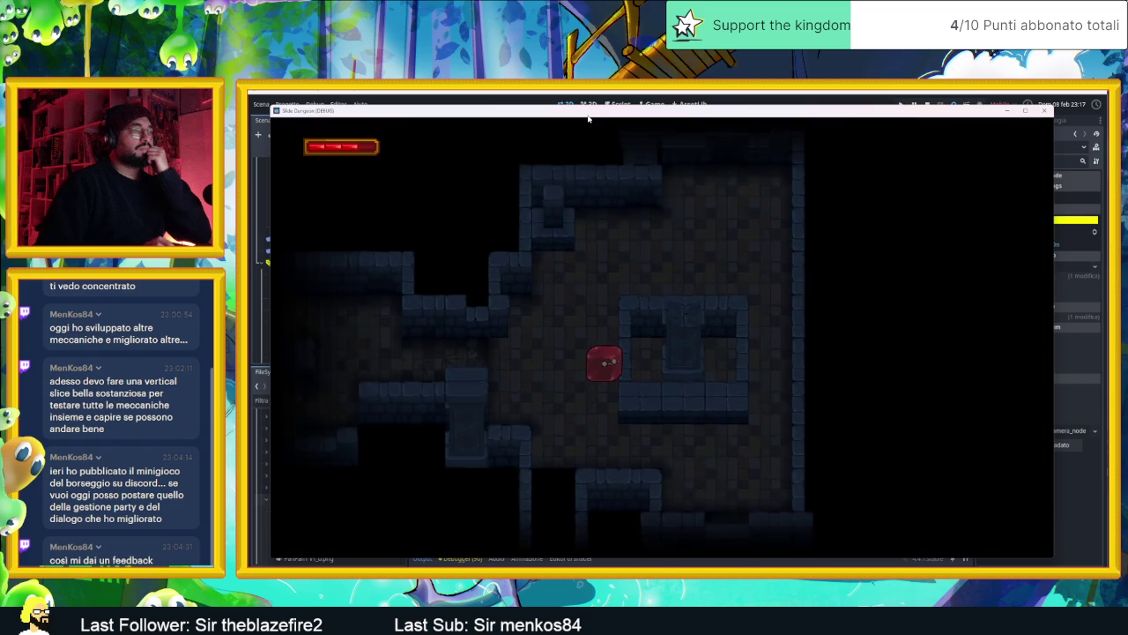
{"action": "key", "text": "Left"}
{"action": "key", "text": "Down"}
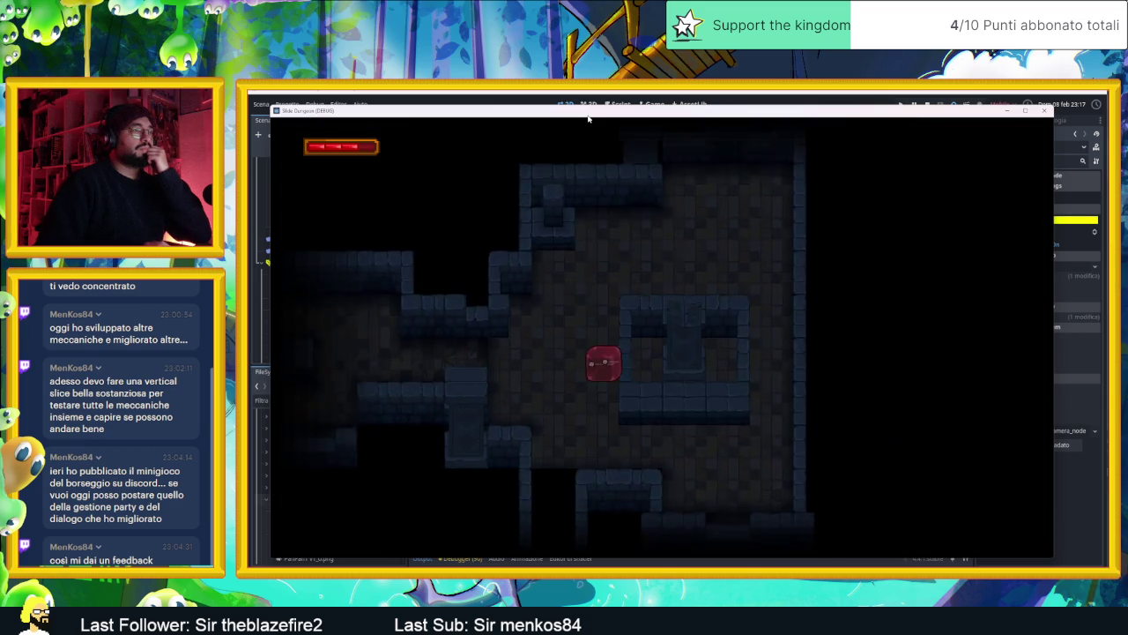
{"action": "key", "text": "Up"}
{"action": "key", "text": "Down"}
{"action": "key", "text": "Up"}
{"action": "key", "text": "Left"}
{"action": "key", "text": "Down"}
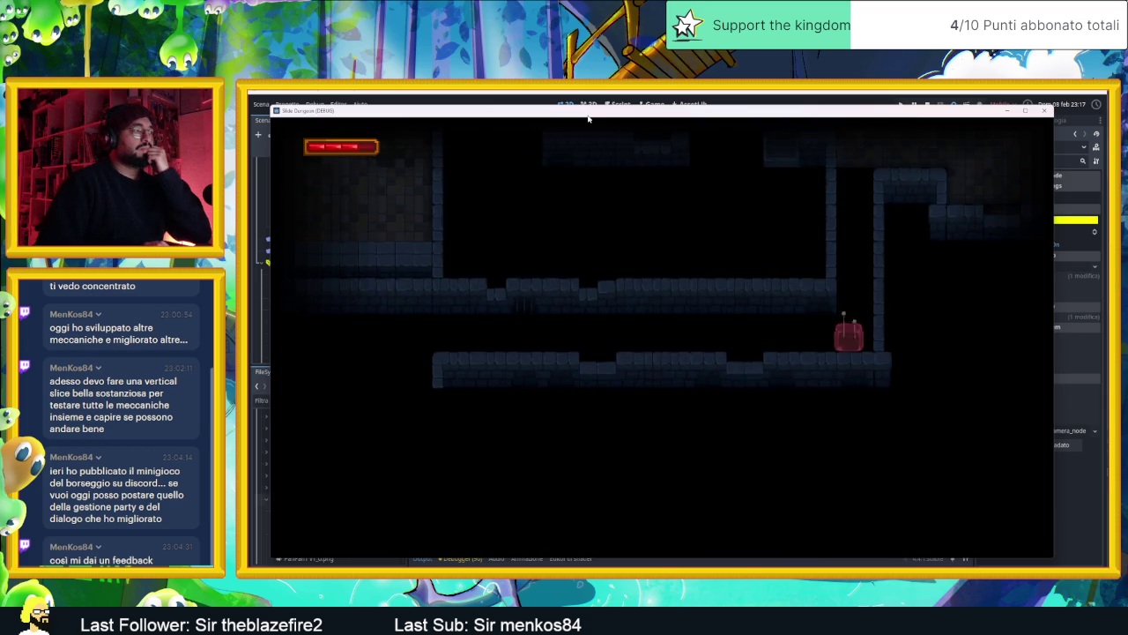
{"action": "key", "text": "Up"}
{"action": "key", "text": "Down"}
{"action": "key", "text": "Left"}
{"action": "key", "text": "Right"}
{"action": "key", "text": "Up"}
- Slide the slime along the lower corridor and up and down, then stop the game
{"action": "key", "text": "Right"}
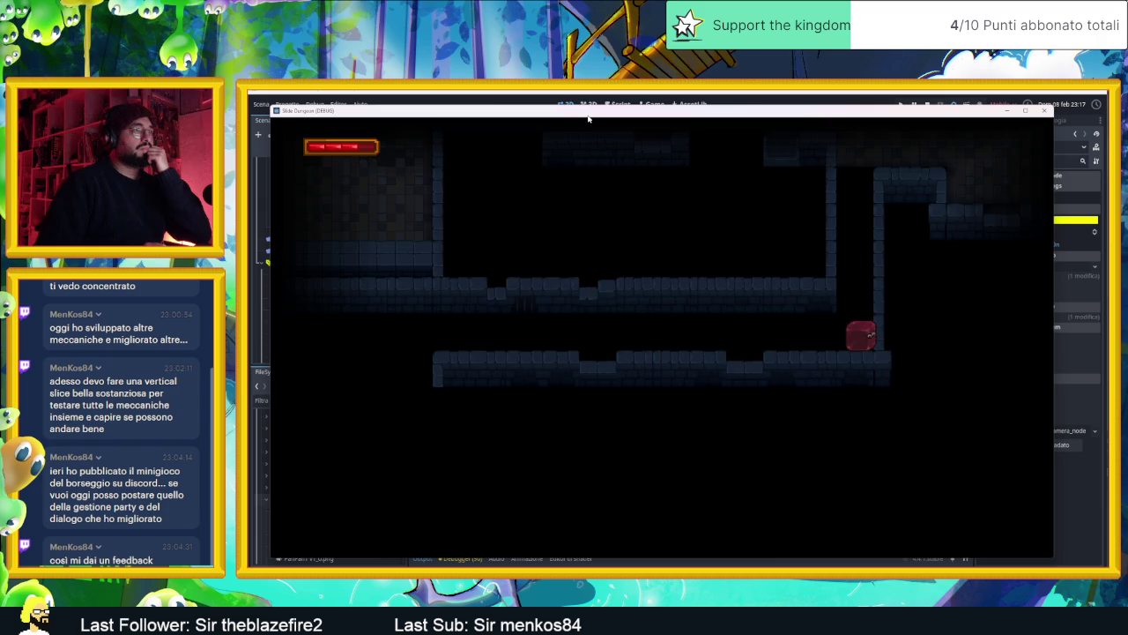
{"action": "key", "text": "Up"}
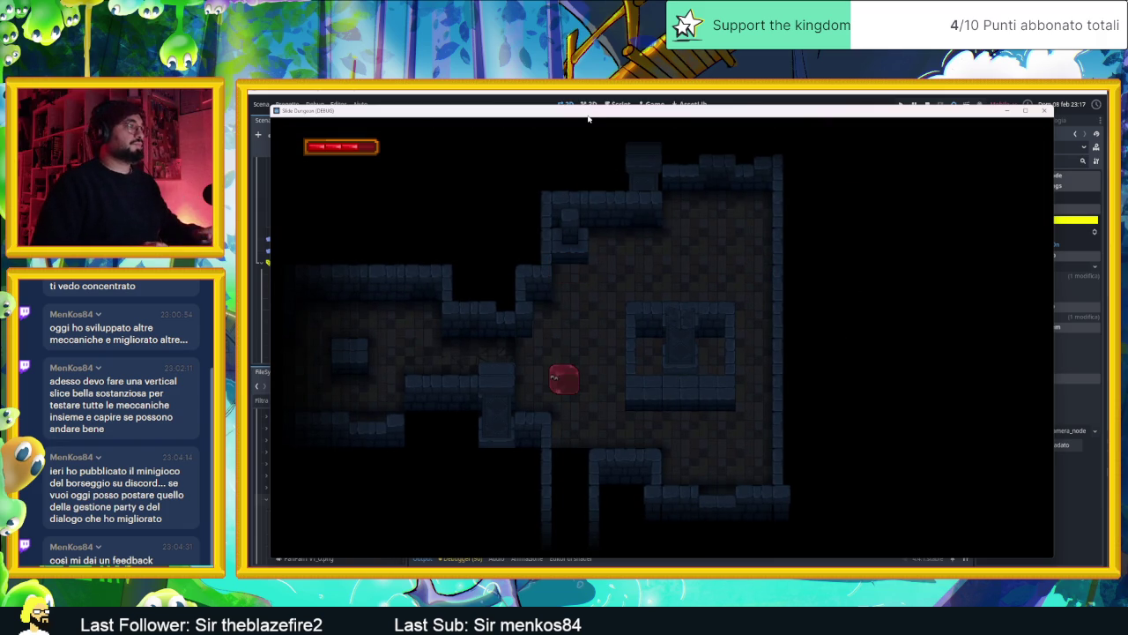
{"action": "key", "text": "Right"}
{"action": "key", "text": "Left"}
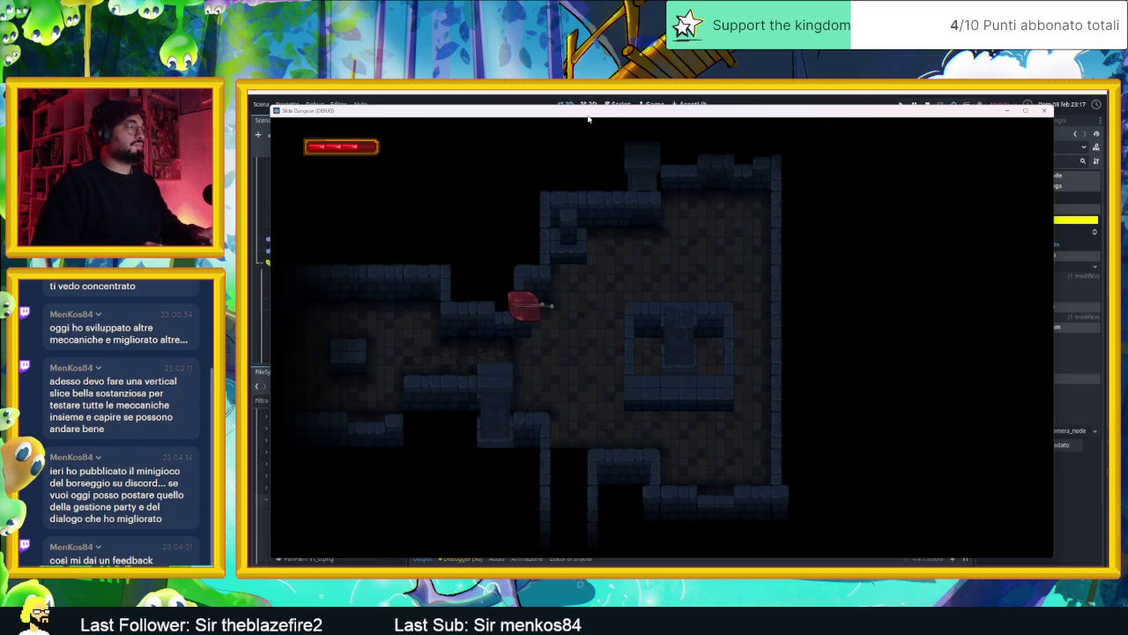
{"action": "key", "text": "Down"}
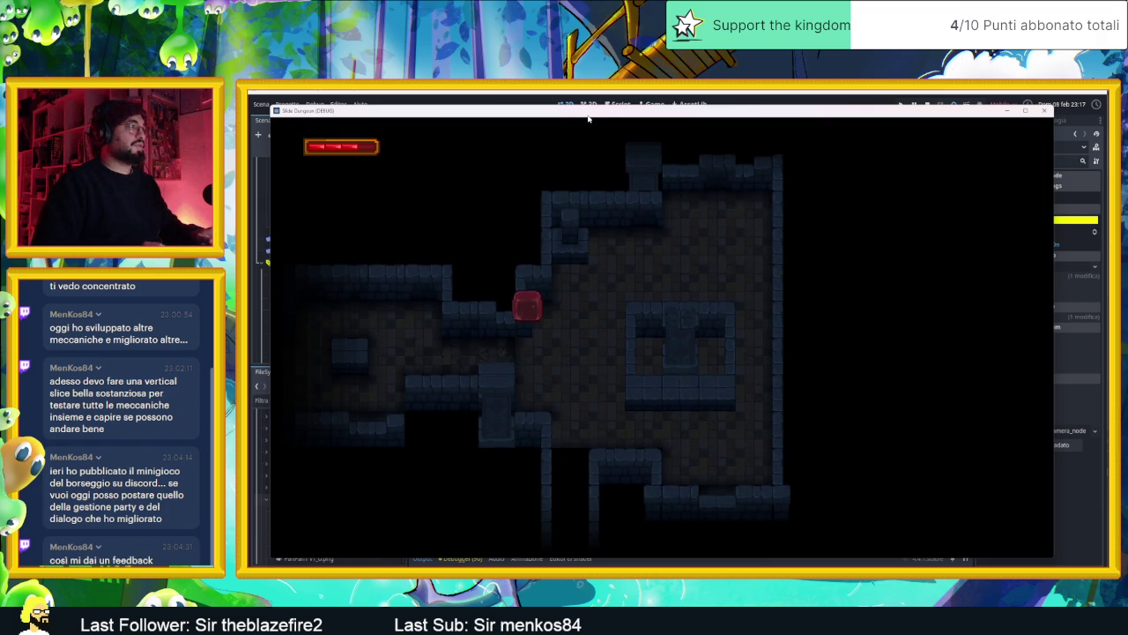
{"action": "key", "text": "Down"}
{"action": "key", "text": "Up"}
{"action": "key", "text": "Down"}
{"action": "key", "text": "Up"}
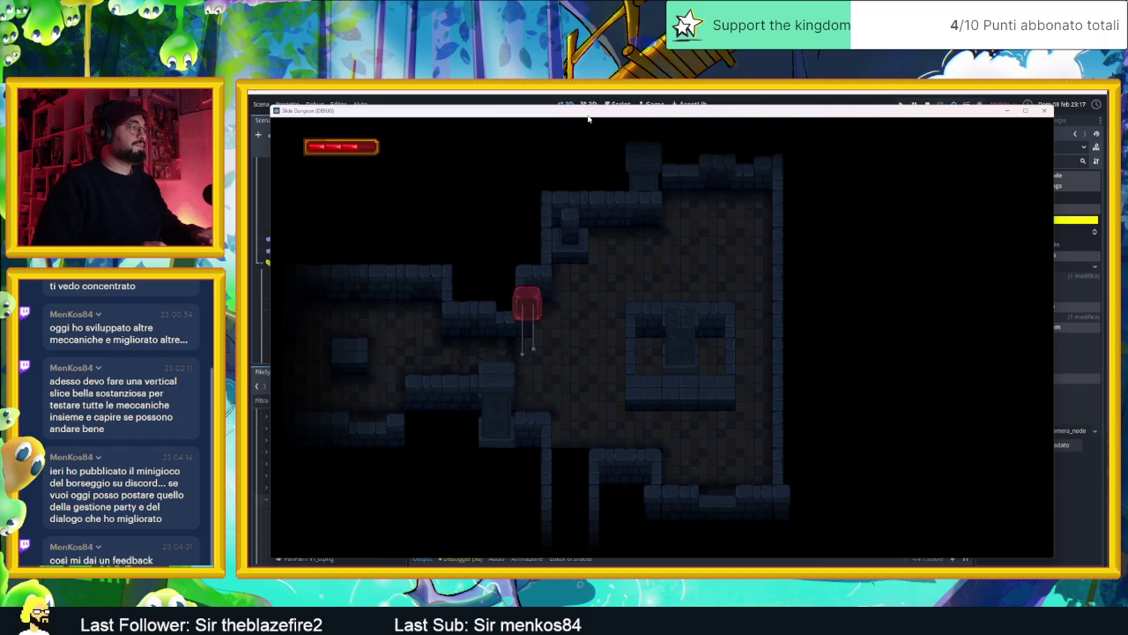
{"action": "key", "text": "Up"}
{"action": "key", "text": "Down"}
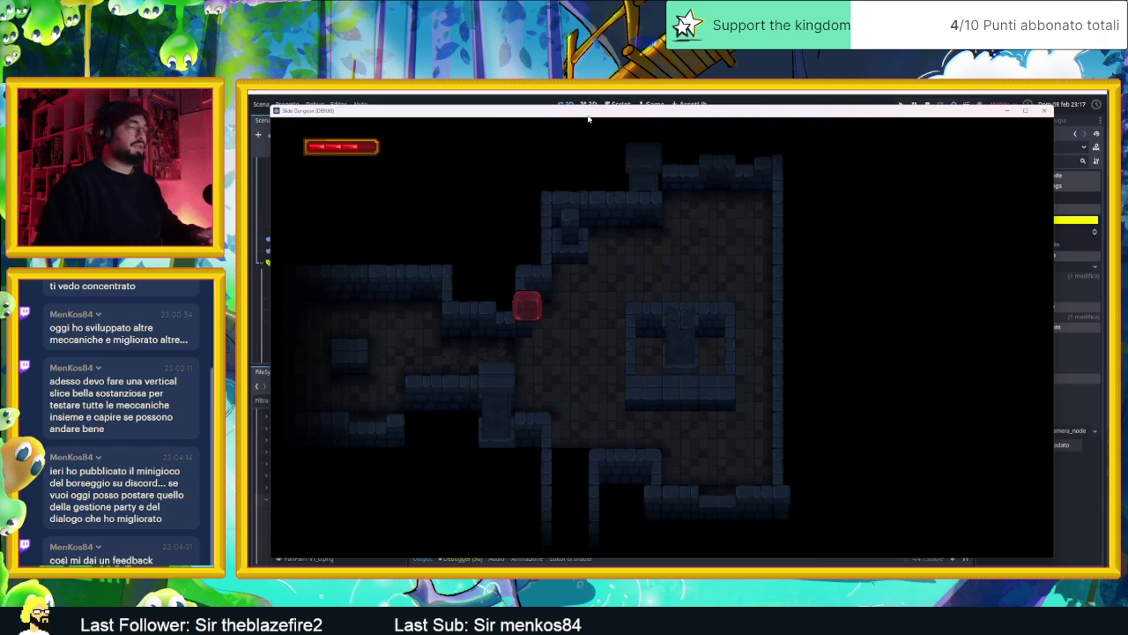
{"action": "left_click", "coordinate": [1043, 112]}
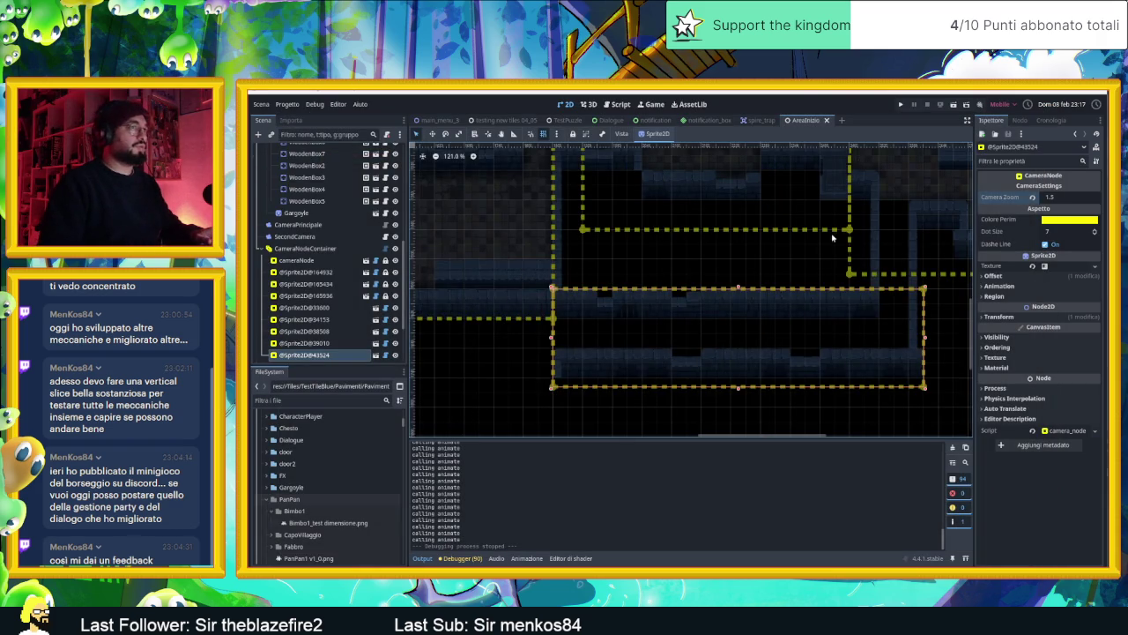
- Select the Muri wall layer and pick a wall tile from the tileset
{"action": "scroll", "coordinate": [793, 226], "scroll_direction": "down", "scroll_amount": 3}
{"action": "scroll", "coordinate": [675, 290], "scroll_direction": "up", "scroll_amount": 5}
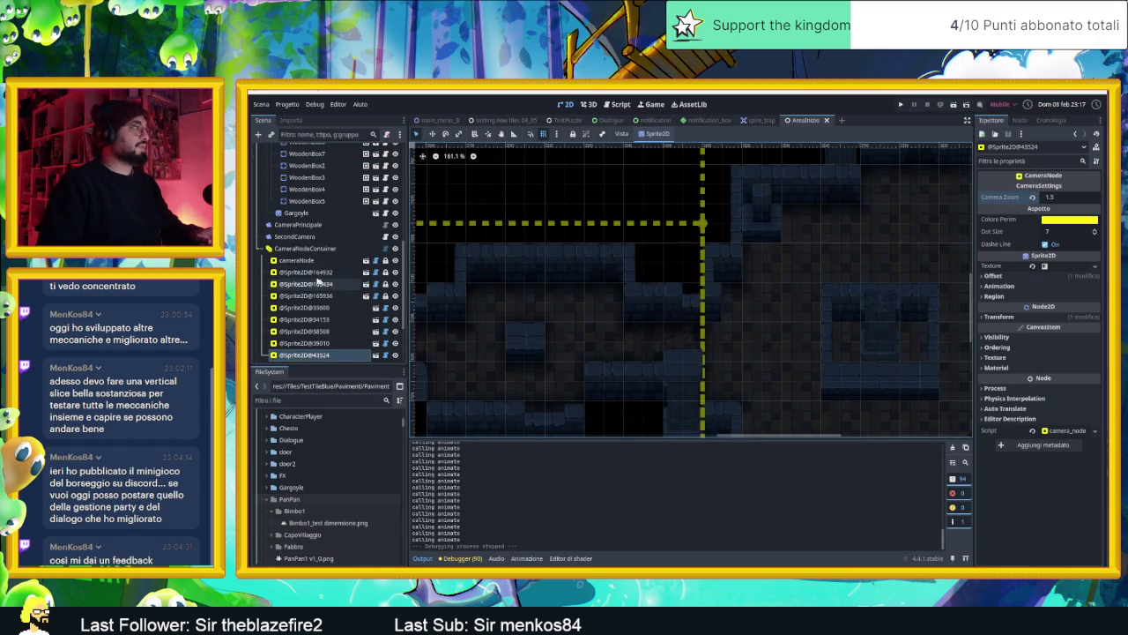
{"action": "scroll", "coordinate": [319, 255], "scroll_direction": "up", "scroll_amount": 10}
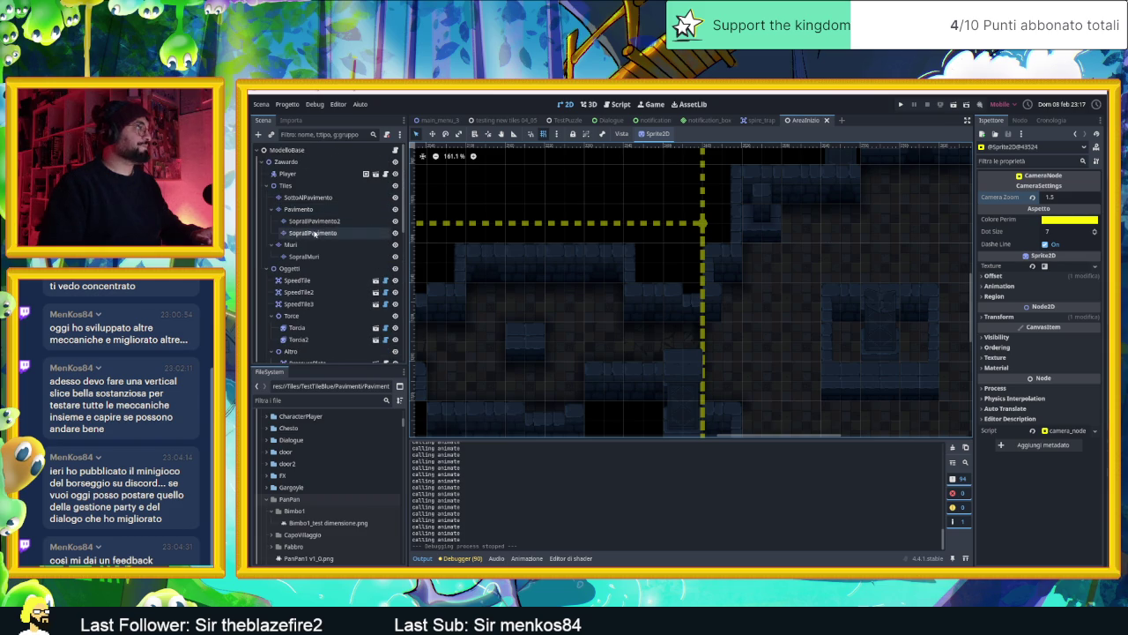
{"action": "left_click", "coordinate": [300, 244]}
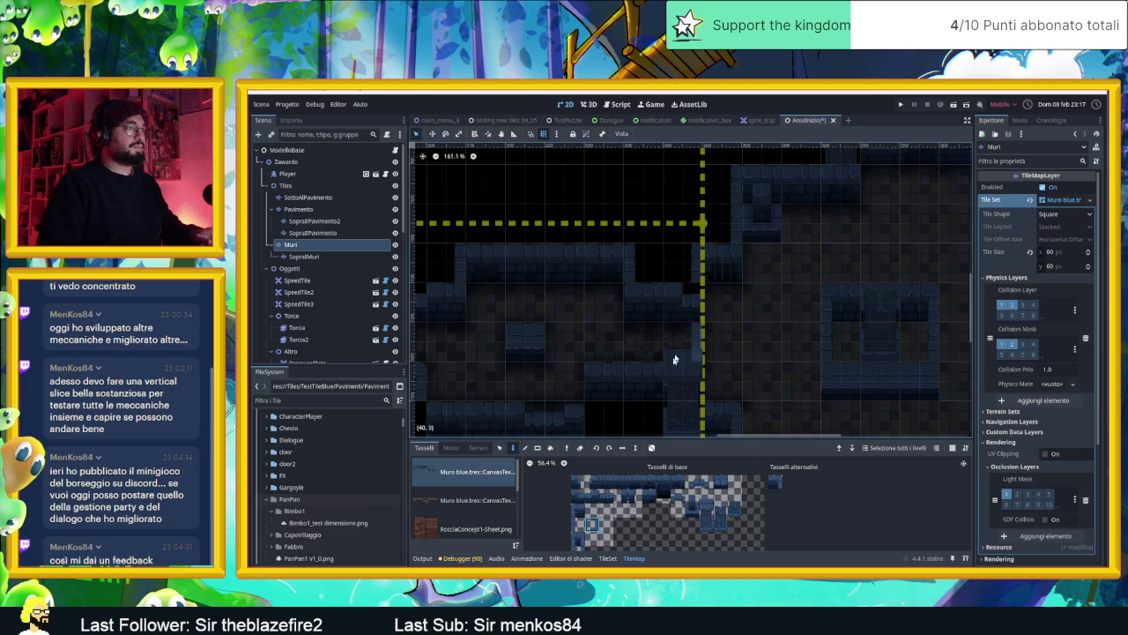
{"action": "left_click", "coordinate": [632, 496]}
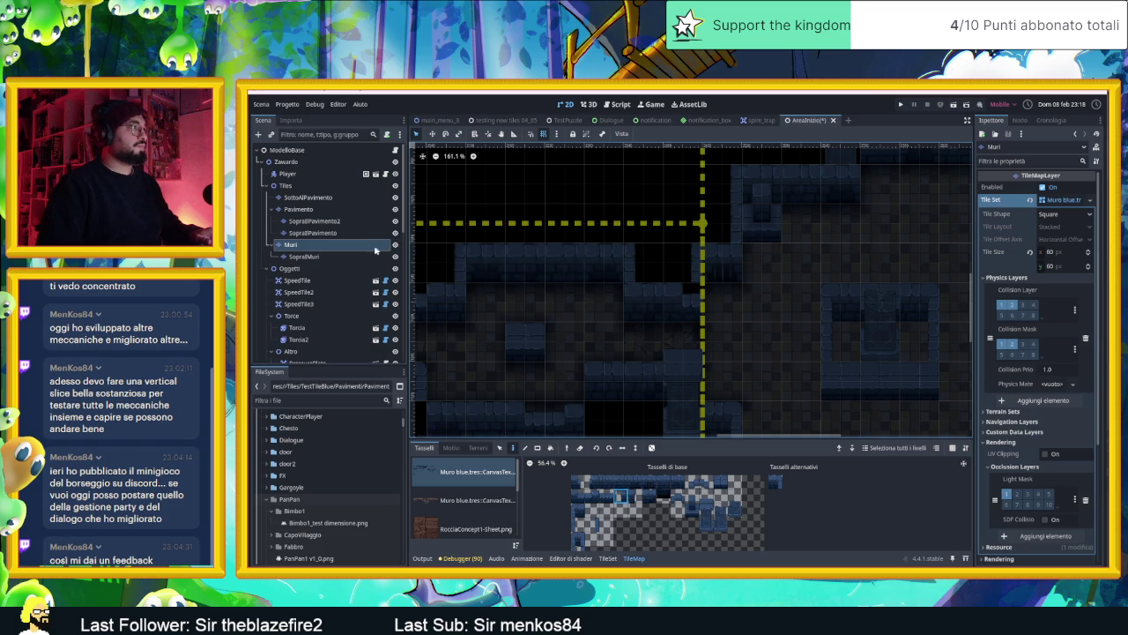
- Switch to the SopraMuri layer, survey the map, then save and run the game
{"action": "left_click", "coordinate": [376, 255]}
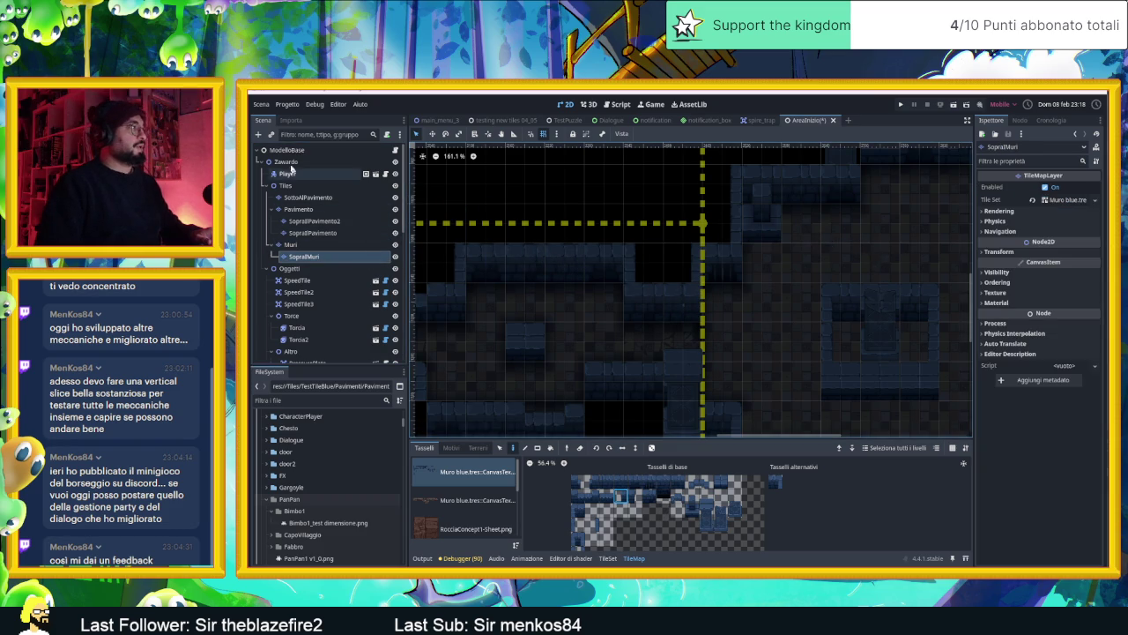
{"action": "scroll", "coordinate": [827, 329], "scroll_direction": "down", "scroll_amount": 3}
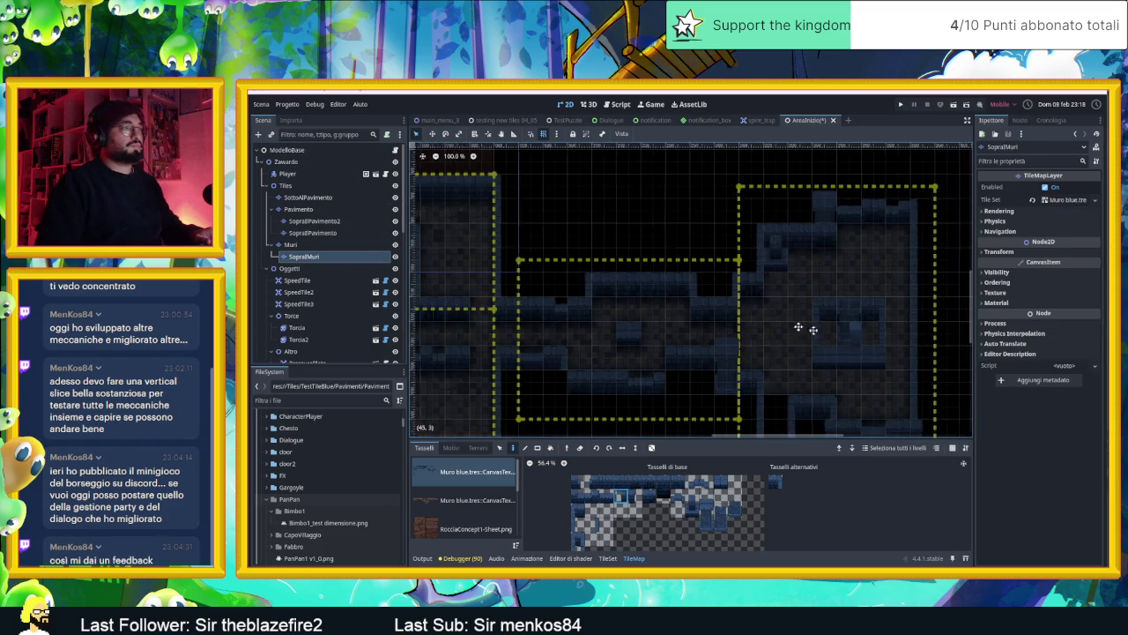
{"action": "left_click_drag", "start_coordinate": [831, 330], "coordinate": [667, 287]}
{"action": "scroll", "coordinate": [667, 288], "scroll_direction": "down", "scroll_amount": 1}
{"action": "scroll", "coordinate": [666, 288], "scroll_direction": "up", "scroll_amount": 4}
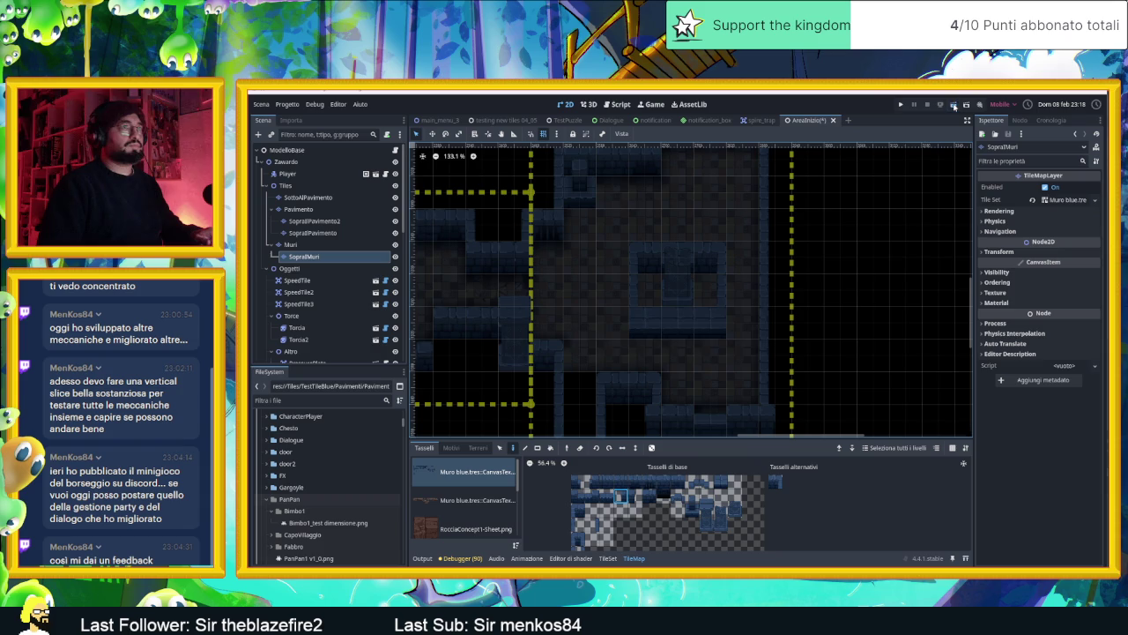
{"action": "left_click", "coordinate": [953, 105]}
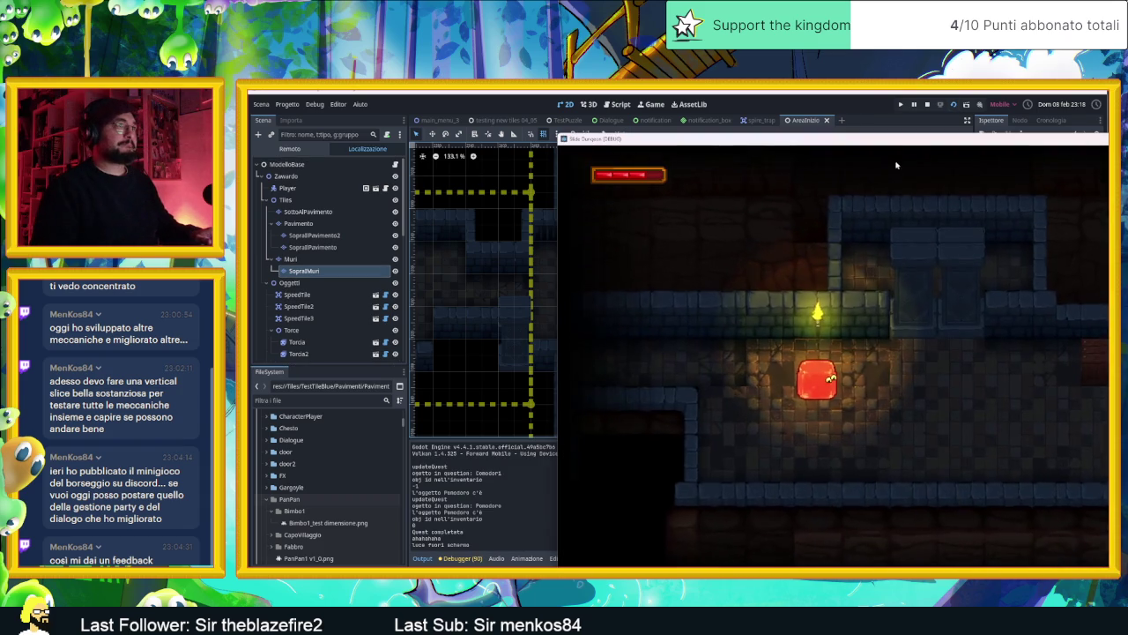
- Reposition the game window, push the slime into the wooden crates, and slide toward the torch
{"action": "mouse_move", "coordinate": [801, 138]}
{"action": "left_mouse_down"}
{"action": "mouse_move", "coordinate": [581, 132]}
{"action": "mouse_move", "coordinate": [622, 109]}
{"action": "left_mouse_up"}
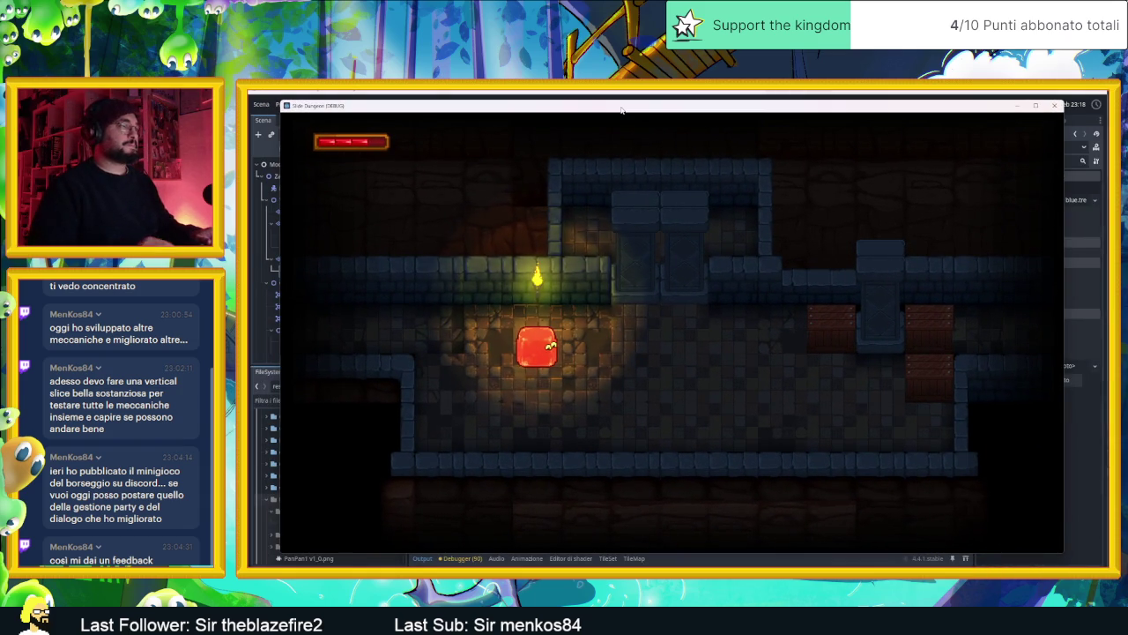
{"action": "key", "text": "Right"}
{"action": "key", "text": "Down"}
{"action": "key", "text": "Left"}
{"action": "key", "text": "Down"}
{"action": "key", "text": "Right"}
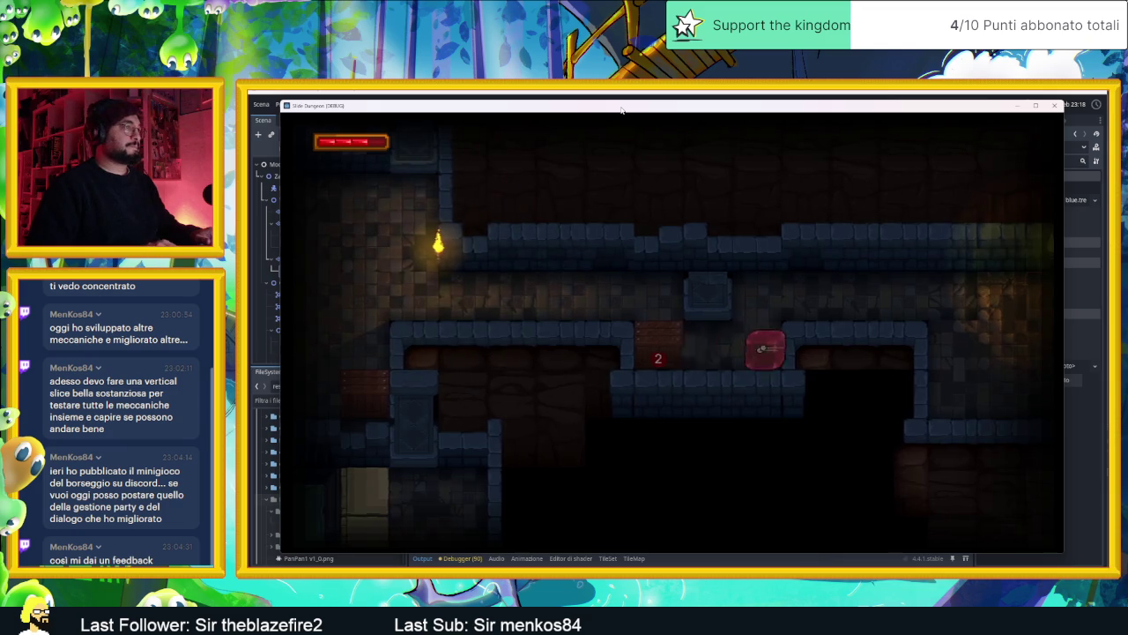
{"action": "key", "text": "Left"}
{"action": "key", "text": "Up"}
{"action": "key", "text": "Down"}
{"action": "key", "text": "Up"}
{"action": "key", "text": "Down"}
{"action": "key", "text": "Up"}
{"action": "key", "text": "Right"}
- Slide the slime along the bottom corridor and through the neighbouring rooms
{"action": "key", "text": "Down"}
{"action": "key", "text": "Left"}
{"action": "key", "text": "Down"}
{"action": "key", "text": "Right"}
{"action": "key", "text": "Left"}
{"action": "key", "text": "Right"}
{"action": "key", "text": "Left"}
{"action": "key", "text": "Right"}
{"action": "key", "text": "Up"}
{"action": "key", "text": "Right"}
{"action": "key", "text": "Down"}
{"action": "key", "text": "Up"}
{"action": "key", "text": "Right"}
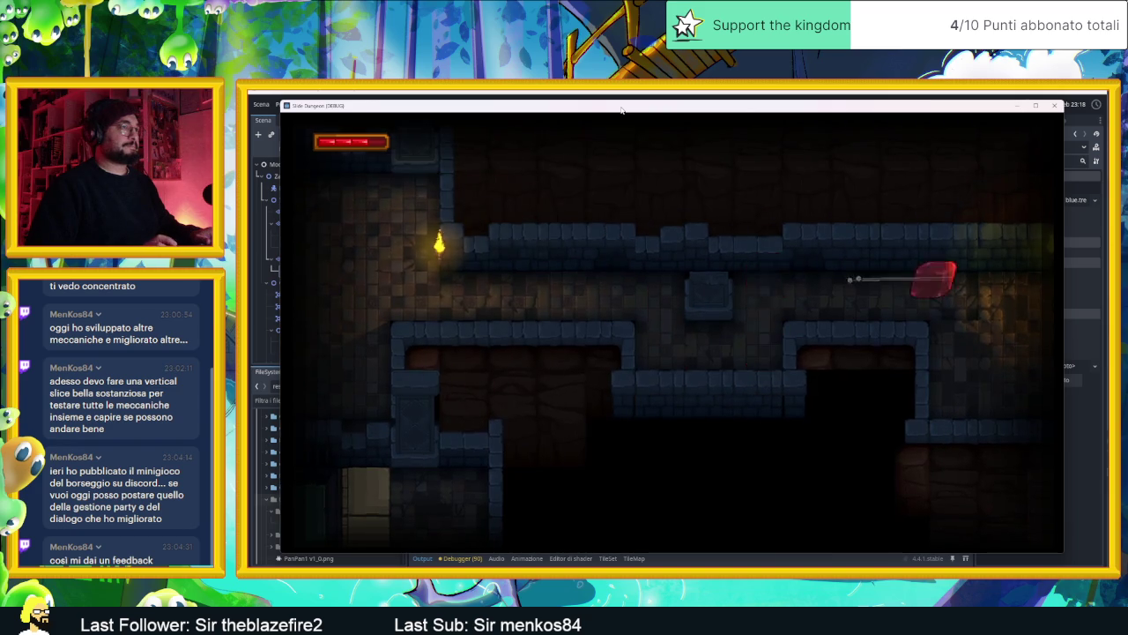
{"action": "key", "text": "Down"}
{"action": "key", "text": "Right"}
{"action": "key", "text": "Up"}
{"action": "key", "text": "Down"}
{"action": "key", "text": "Up"}
{"action": "key", "text": "Right"}
{"action": "key", "text": "Down"}
{"action": "key", "text": "Up"}
{"action": "key", "text": "Down"}
{"action": "key", "text": "Up"}
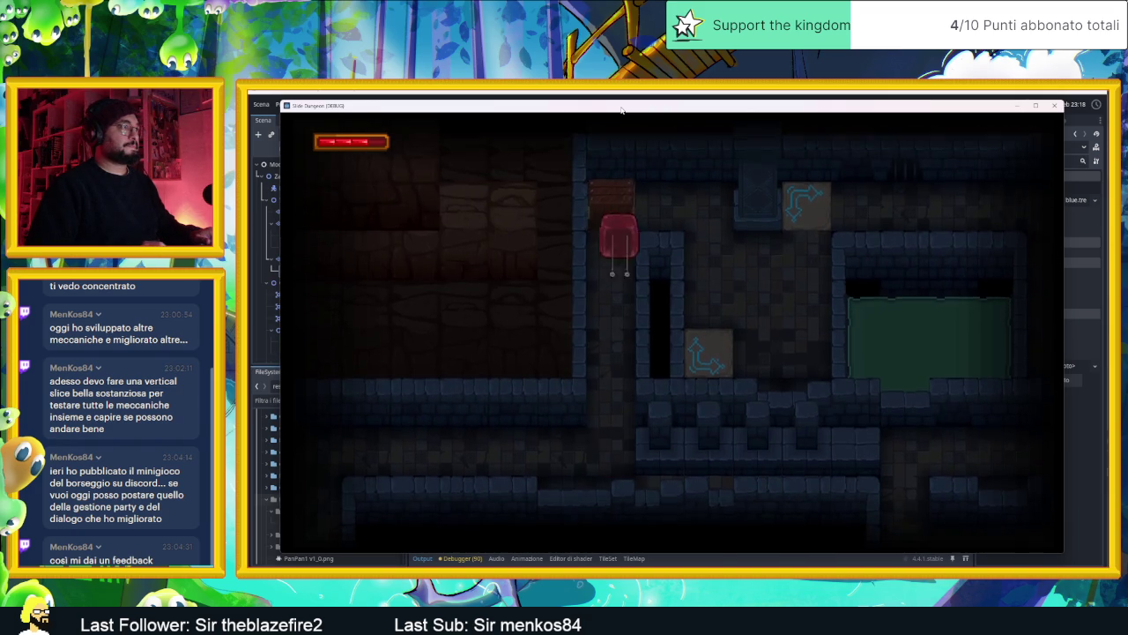
- Ride the arrow speed tile into the rooms below, then stop and relaunch the game
{"action": "key", "text": "Down"}
{"action": "key", "text": "Up"}
{"action": "key", "text": "Right"}
{"action": "key", "text": "Down"}
{"action": "key", "text": "Up"}
{"action": "key", "text": "Down"}
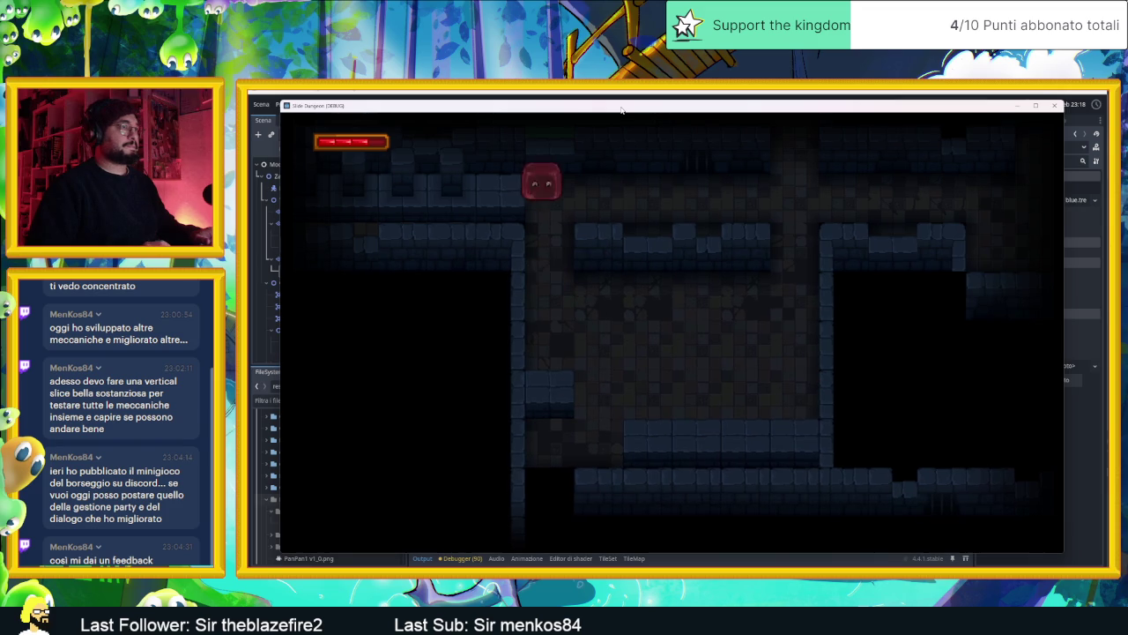
{"action": "key", "text": "Down"}
{"action": "key", "text": "Up"}
{"action": "key", "text": "Down"}
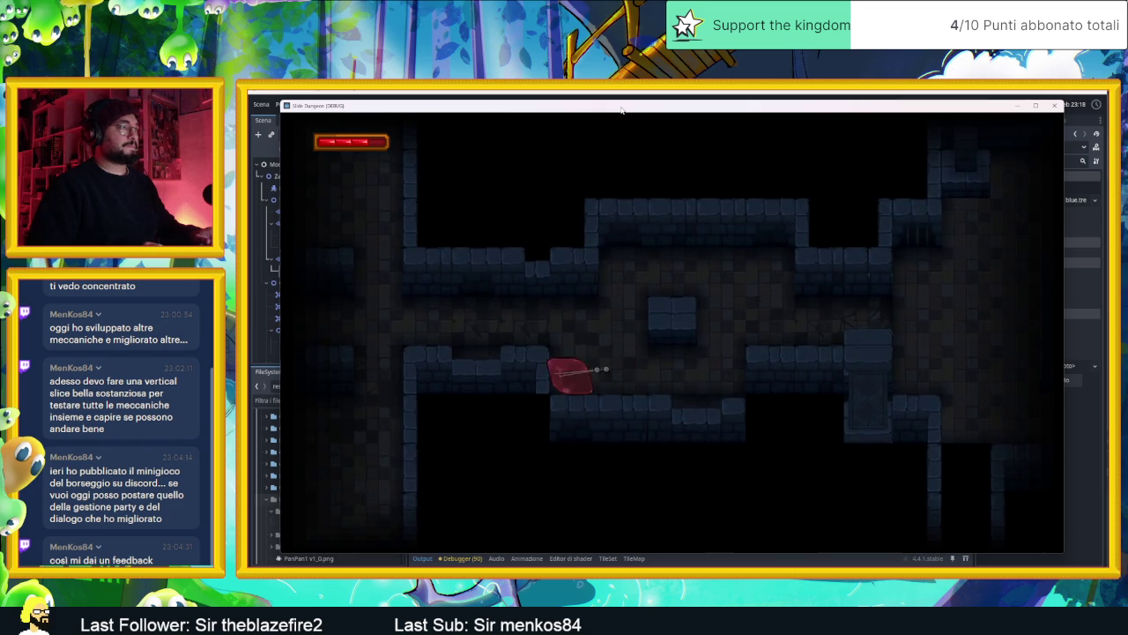
{"action": "key", "text": "Up"}
{"action": "key", "text": "Down"}
{"action": "key", "text": "Right"}
{"action": "key", "text": "Down"}
{"action": "key", "text": "Left"}
{"action": "key", "text": "Down"}
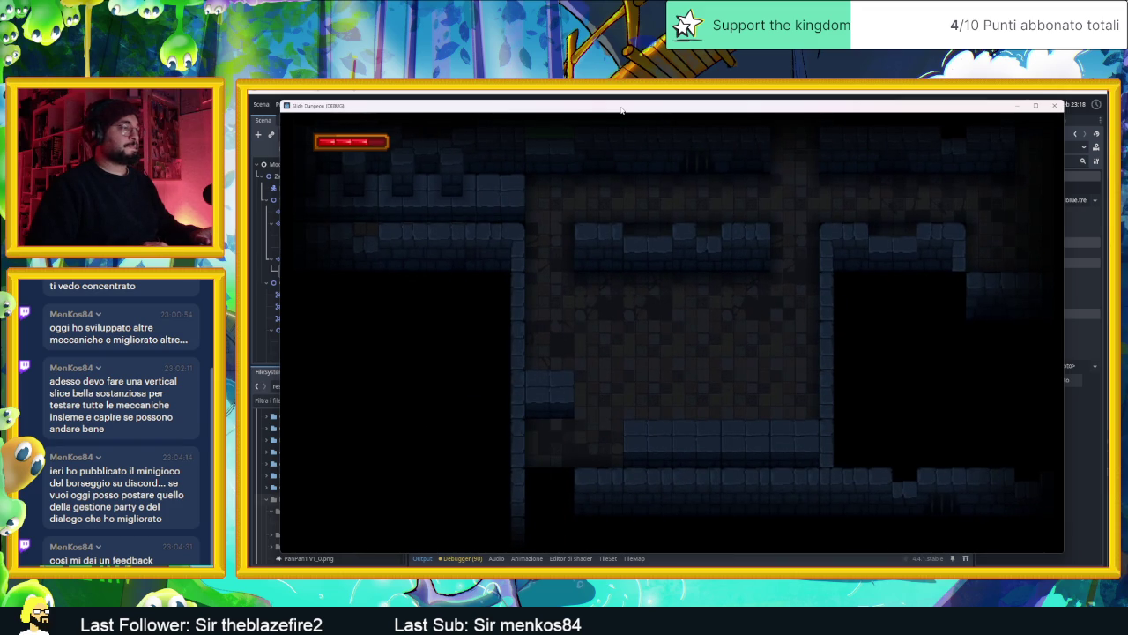
{"action": "left_click", "coordinate": [1056, 105]}
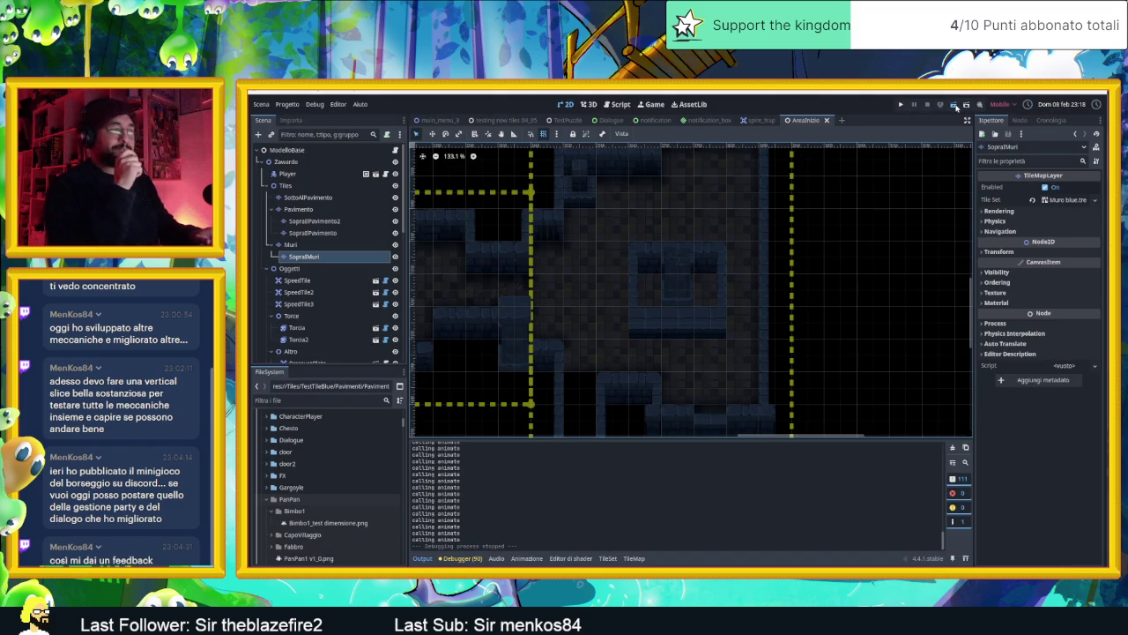
{"action": "left_click", "coordinate": [955, 105]}
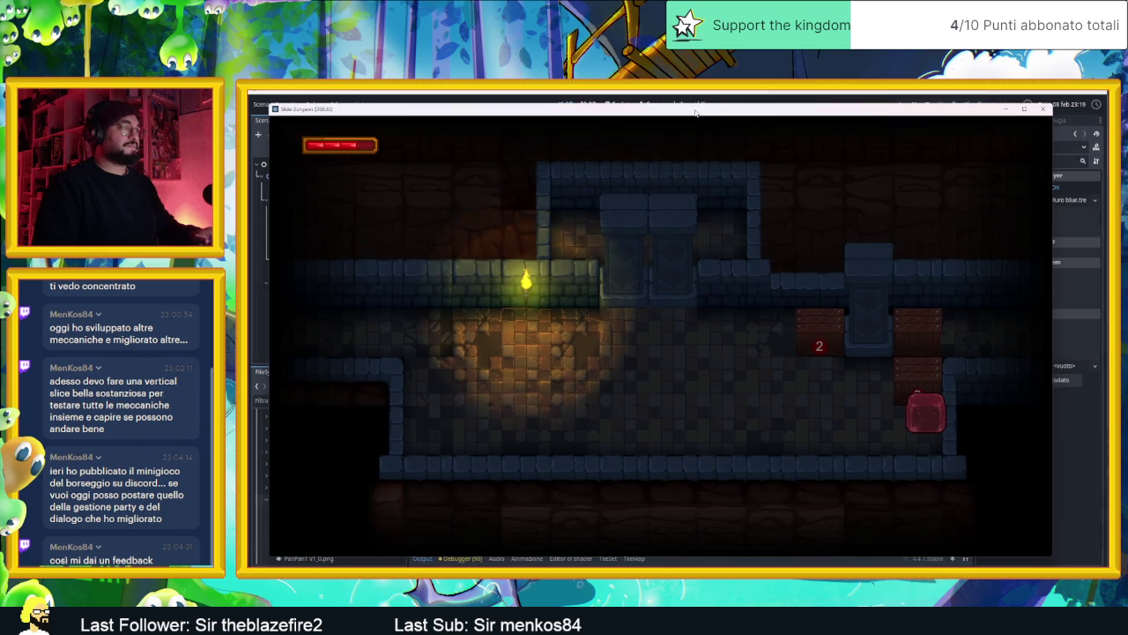
- Slide the slime up and down the corridor, then into a new room and down its column
{"action": "key", "text": "Up"}
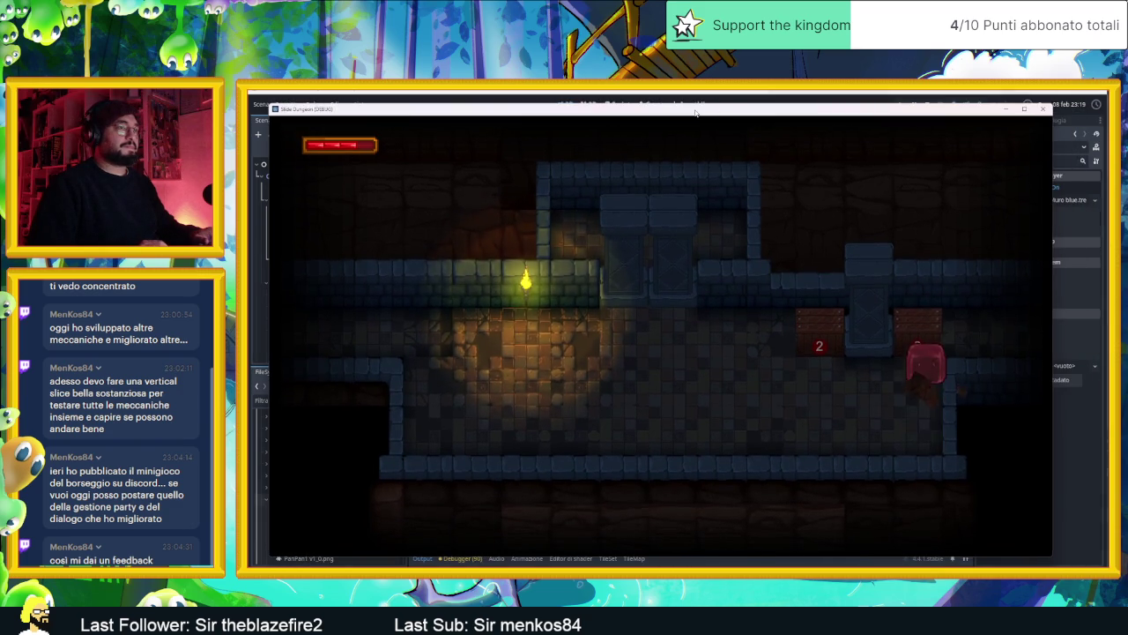
{"action": "key", "text": "Down"}
{"action": "key", "text": "Up"}
{"action": "key", "text": "Right"}
{"action": "key", "text": "Up"}
{"action": "key", "text": "Down"}
{"action": "key", "text": "Up"}
{"action": "key", "text": "Down"}
{"action": "key", "text": "Up"}
{"action": "key", "text": "Right"}
{"action": "key", "text": "Down"}
{"action": "key", "text": "Up"}
{"action": "key", "text": "Down"}
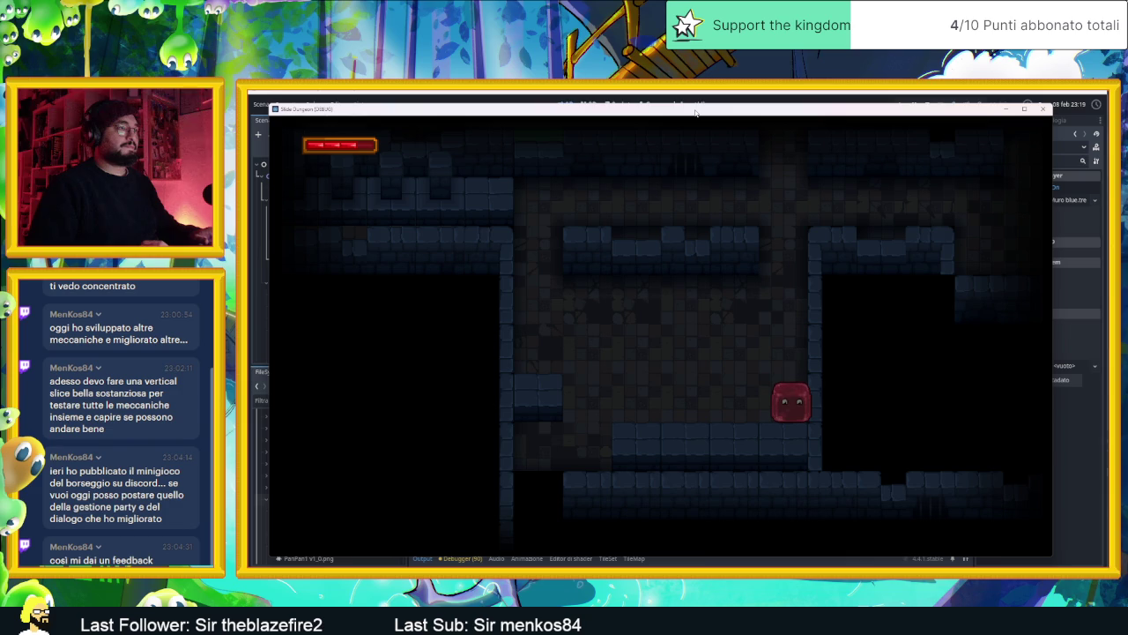
- Slide the slime out to the next room and navigate it around, ending against the block
{"action": "key", "text": "Left"}
{"action": "key", "text": "Up"}
{"action": "key", "text": "Right"}
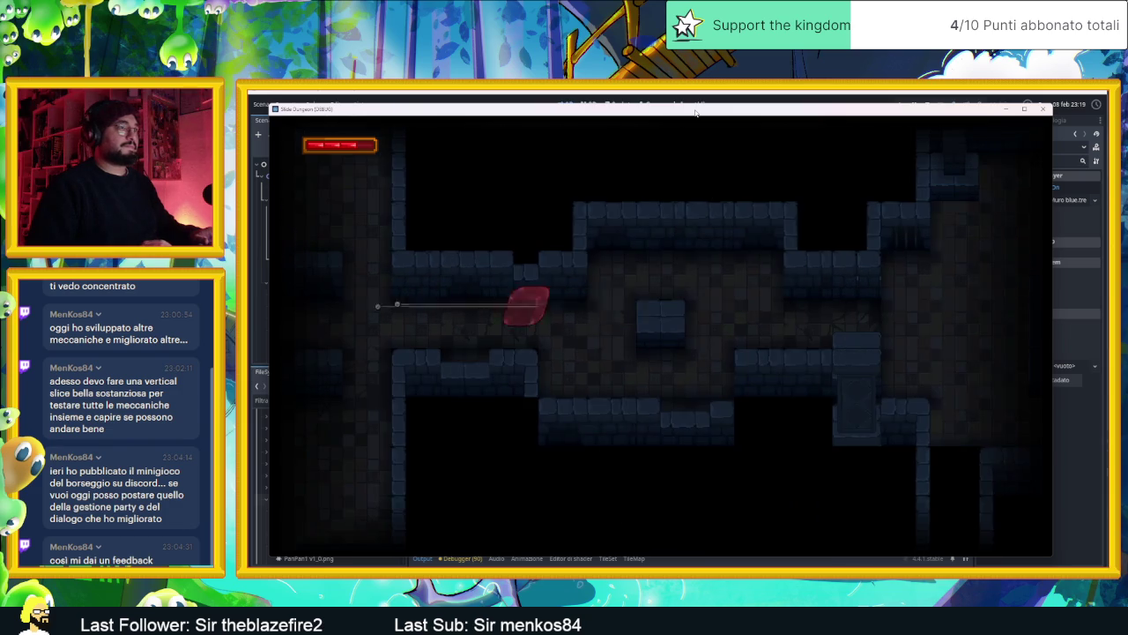
{"action": "key", "text": "Down"}
{"action": "key", "text": "Right"}
{"action": "key", "text": "Up"}
{"action": "key", "text": "Right"}
{"action": "key", "text": "Down"}
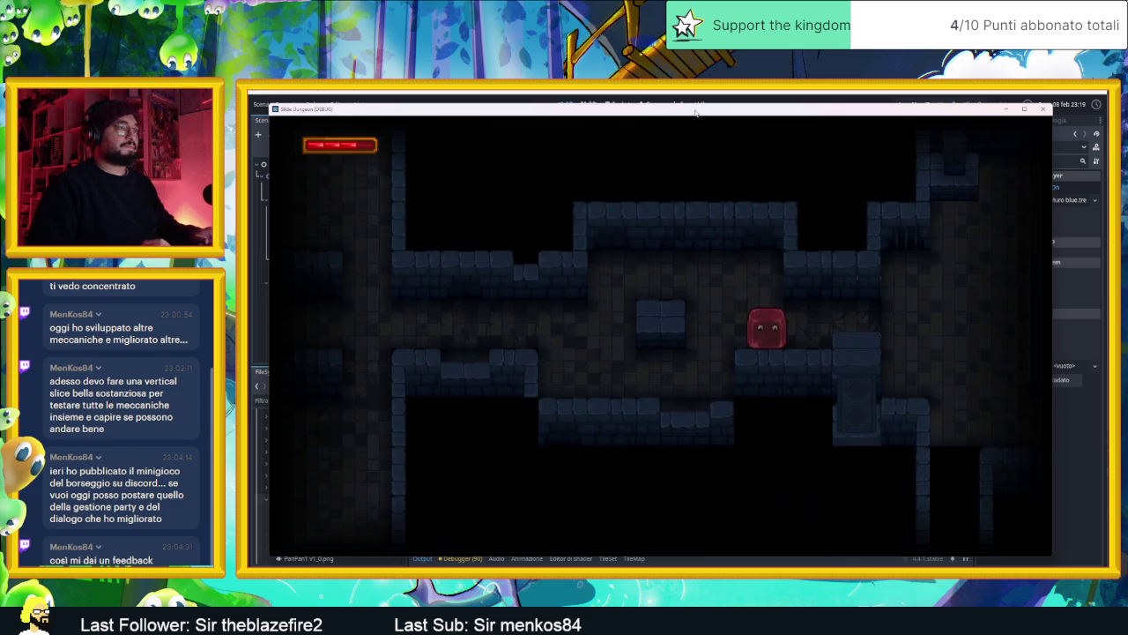
{"action": "key", "text": "Left"}
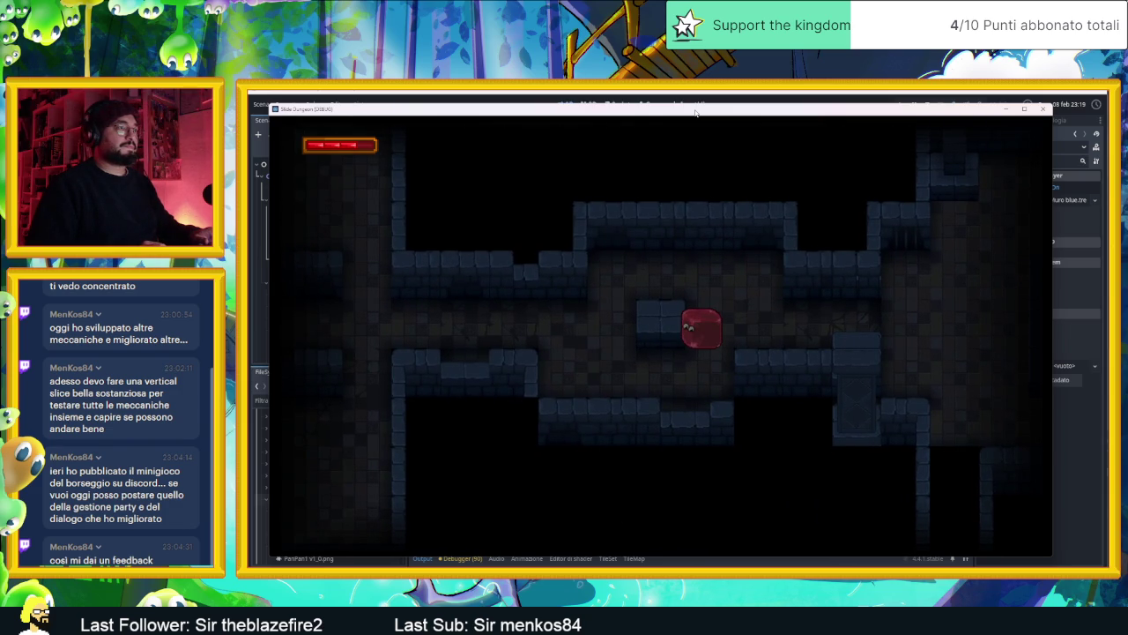
- Slide the slime through several rooms and down the shaft, then close the game window
{"action": "key", "text": "Right"}
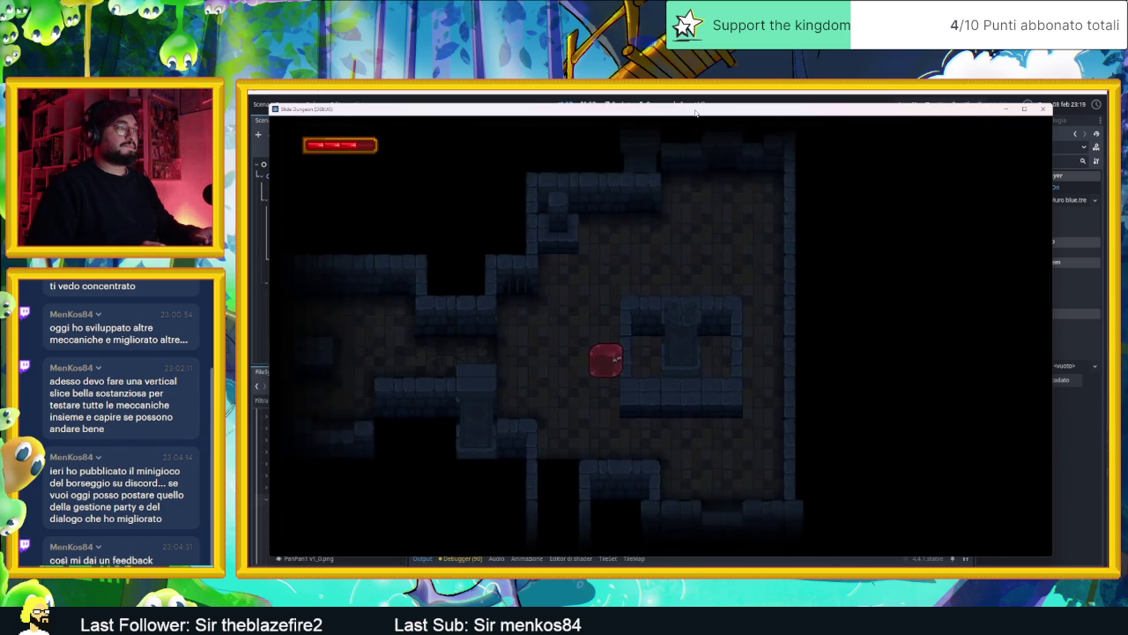
{"action": "key", "text": "Up"}
{"action": "key", "text": "Right"}
{"action": "key", "text": "Down"}
{"action": "key", "text": "Left"}
{"action": "key", "text": "Up"}
{"action": "key", "text": "Left"}
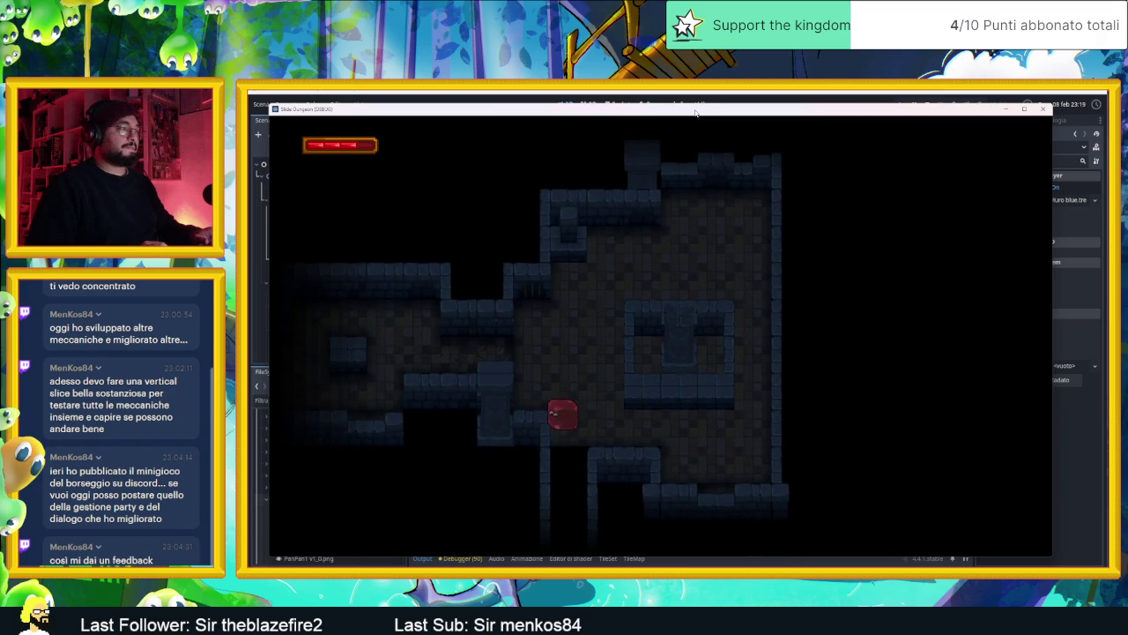
{"action": "key", "text": "Down"}
{"action": "key", "text": "Left"}
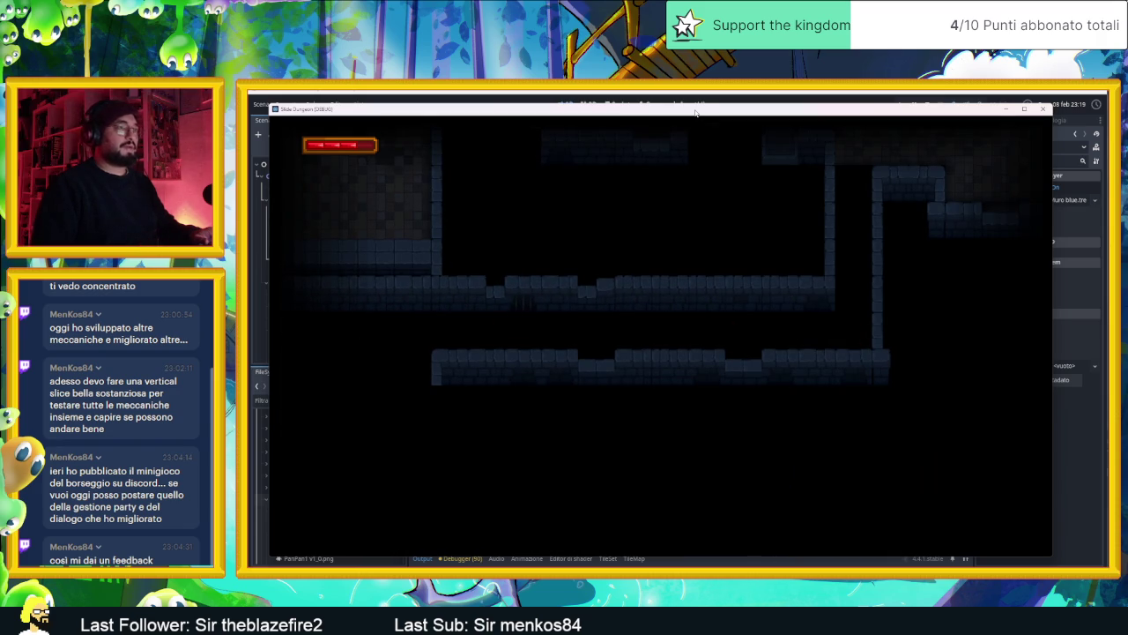
{"action": "left_click", "coordinate": [1042, 108]}
- Scroll the Scene dock down to WoodenBox5 and select it to show its Inspector properties
{"action": "scroll", "coordinate": [540, 303], "scroll_direction": "down", "scroll_amount": 2}
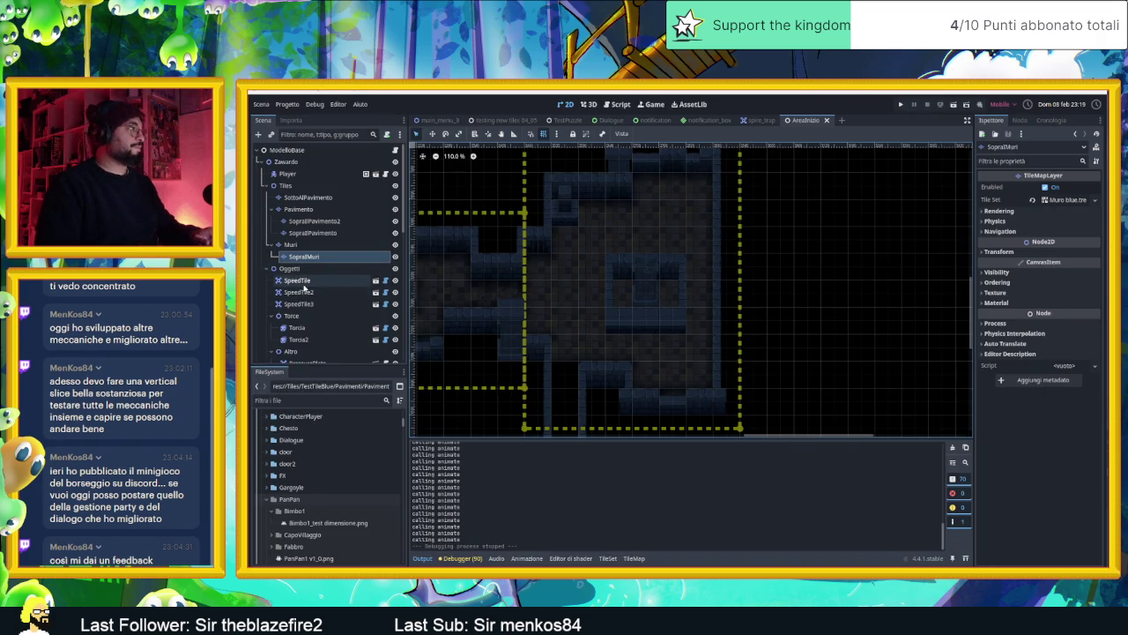
{"action": "scroll", "coordinate": [741, 292], "scroll_direction": "down", "scroll_amount": 3}
{"action": "left_click_drag", "start_coordinate": [620, 285], "coordinate": [658, 280]}
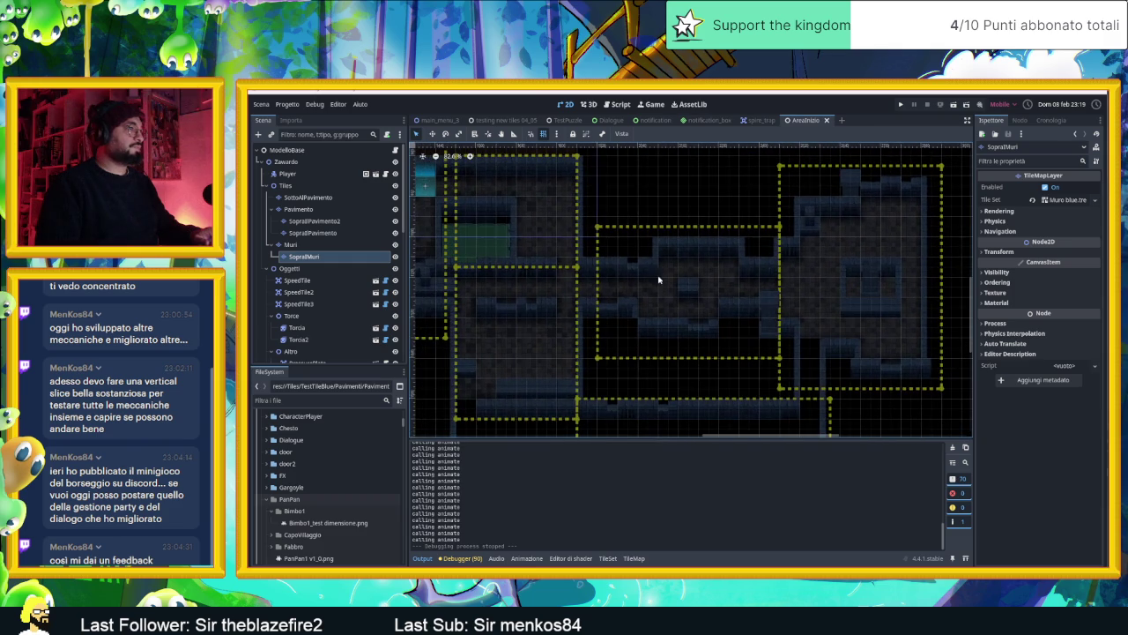
{"action": "scroll", "coordinate": [535, 283], "scroll_direction": "up", "scroll_amount": 3}
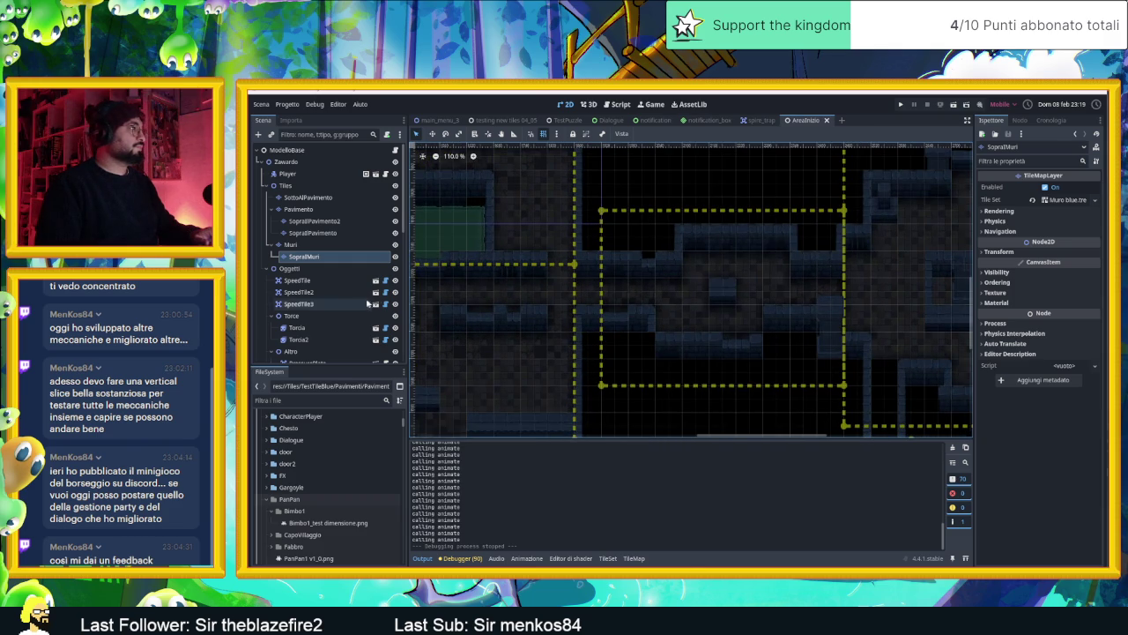
{"action": "scroll", "coordinate": [353, 303], "scroll_direction": "down", "scroll_amount": 3}
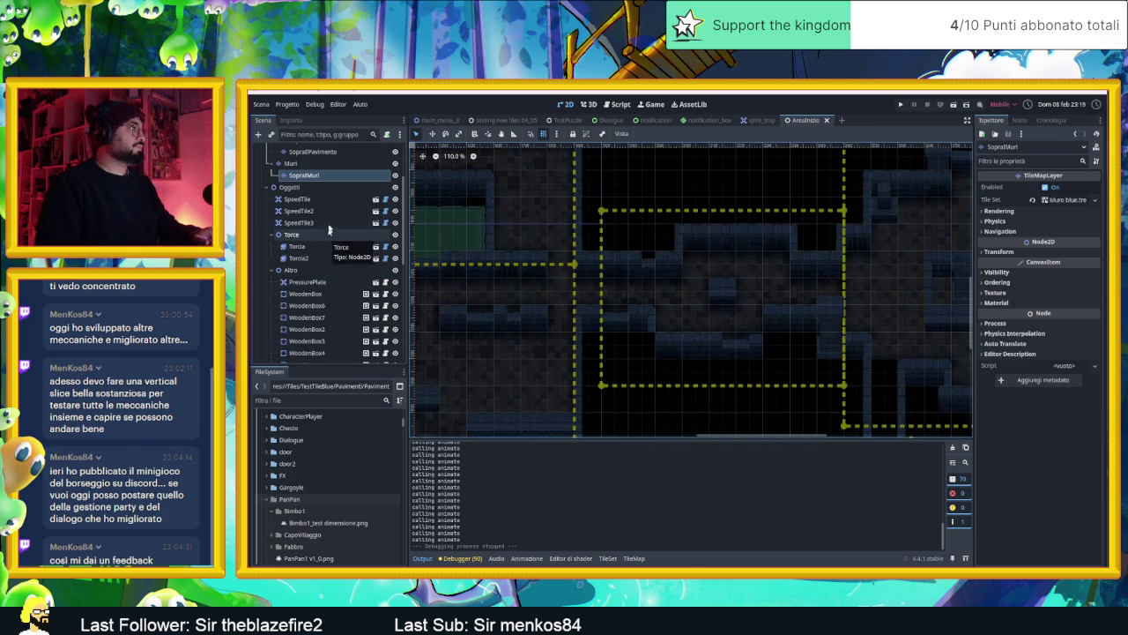
{"action": "scroll", "coordinate": [329, 255], "scroll_direction": "down", "scroll_amount": 2}
{"action": "scroll", "coordinate": [331, 254], "scroll_direction": "down", "scroll_amount": 3}
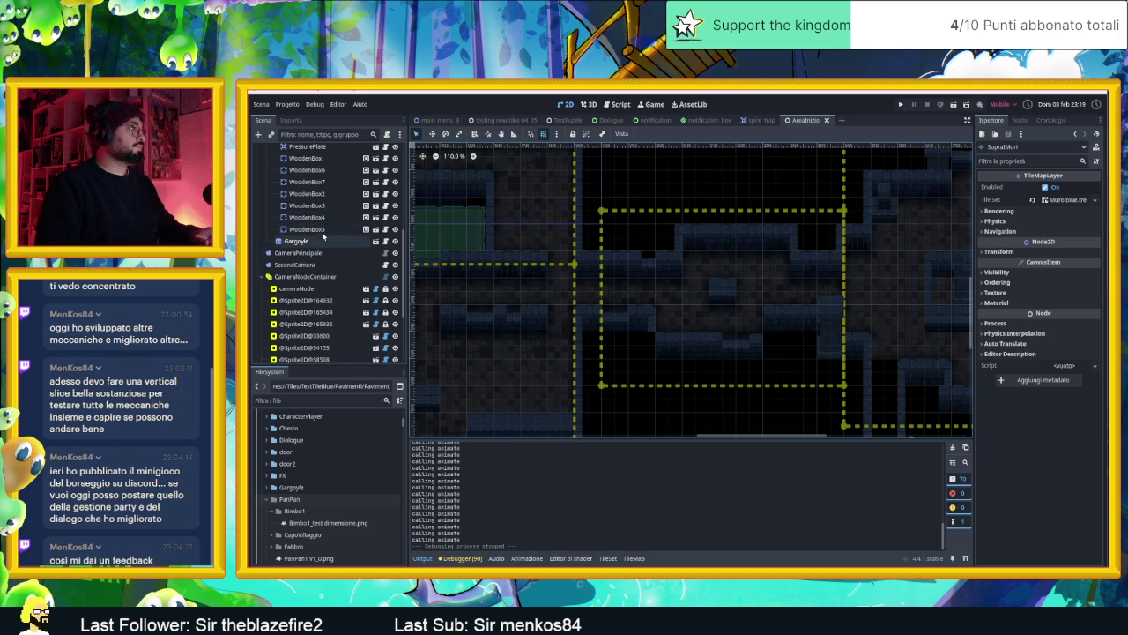
{"action": "left_click", "coordinate": [321, 229]}
{"action": "scroll", "coordinate": [665, 318], "scroll_direction": "down", "scroll_amount": 3}
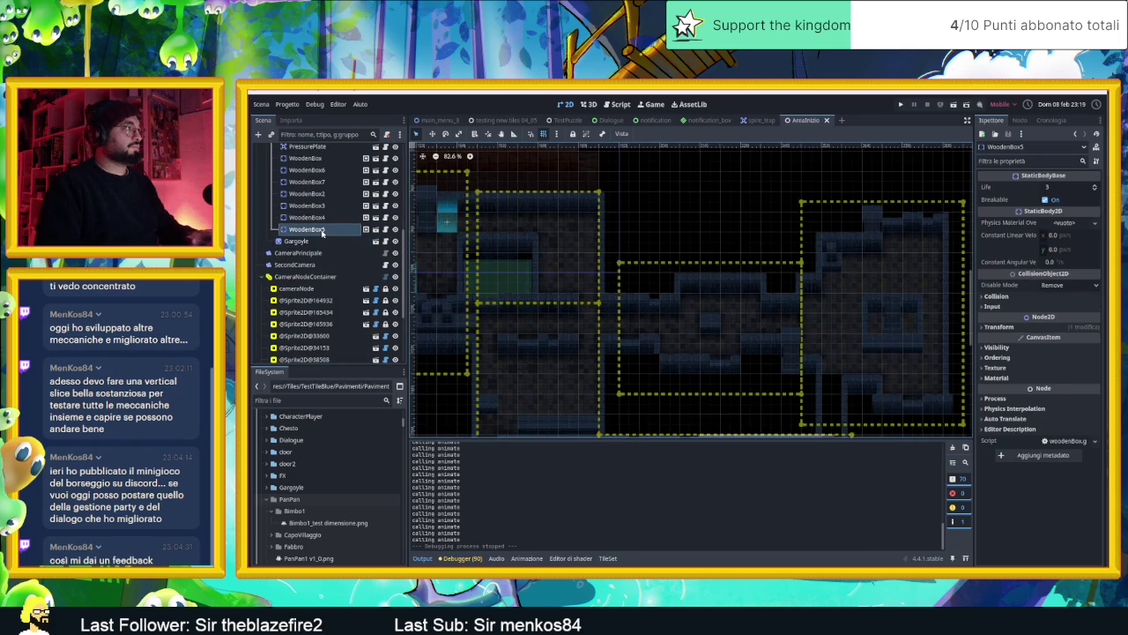
- Duplicate WoodenBox5 and move the copy into the new right-hand room
{"action": "key", "text": "ctrl+d"}
{"action": "left_click_drag", "start_coordinate": [529, 260], "coordinate": [695, 284]}
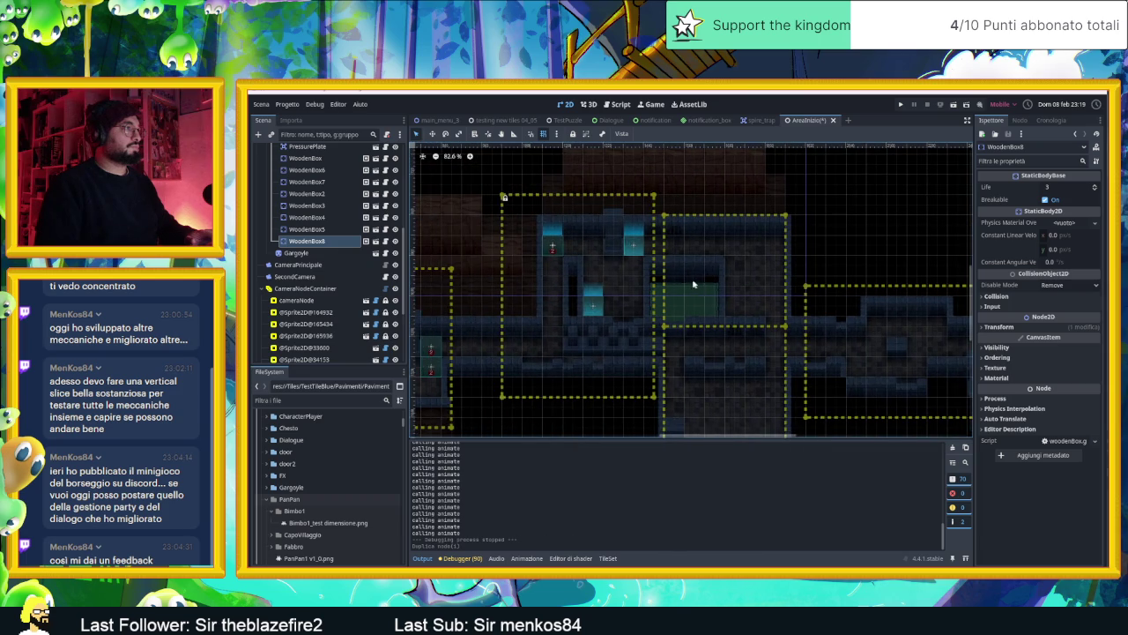
{"action": "key", "text": "w"}
{"action": "mouse_move", "coordinate": [504, 198]}
{"action": "left_mouse_down"}
{"action": "mouse_move", "coordinate": [768, 292]}
{"action": "mouse_move", "coordinate": [849, 297]}
{"action": "left_mouse_up"}
{"action": "mouse_move", "coordinate": [584, 301]}
{"action": "left_mouse_down"}
{"action": "mouse_move", "coordinate": [506, 304]}
{"action": "mouse_move", "coordinate": [745, 307]}
{"action": "mouse_move", "coordinate": [750, 326]}
{"action": "left_mouse_up"}
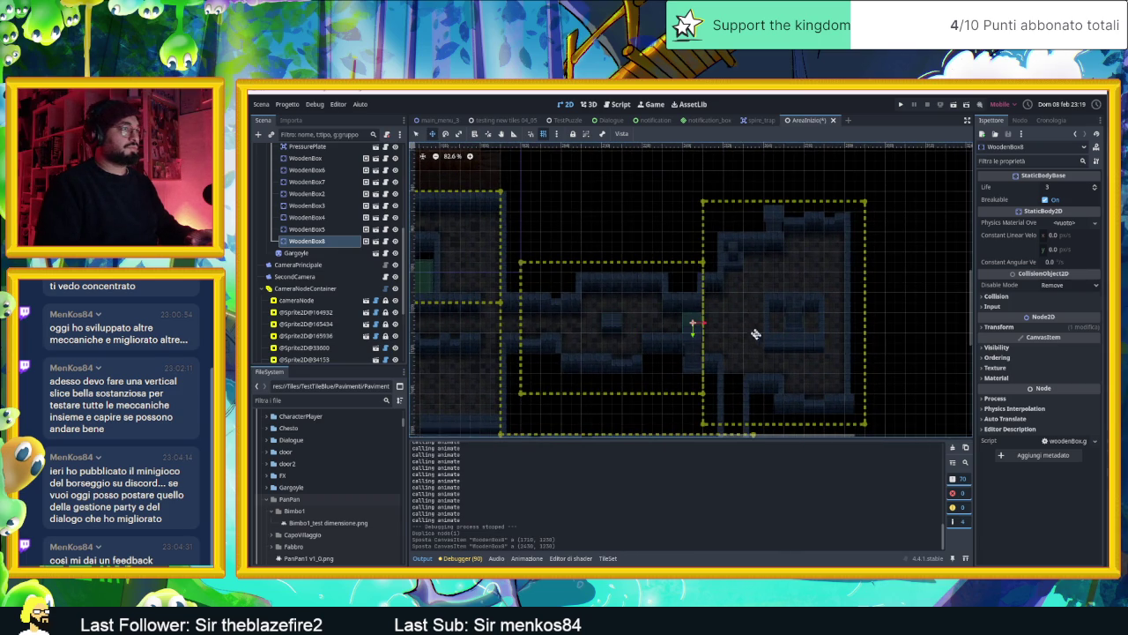
{"action": "scroll", "coordinate": [751, 326], "scroll_direction": "up", "scroll_amount": 5}
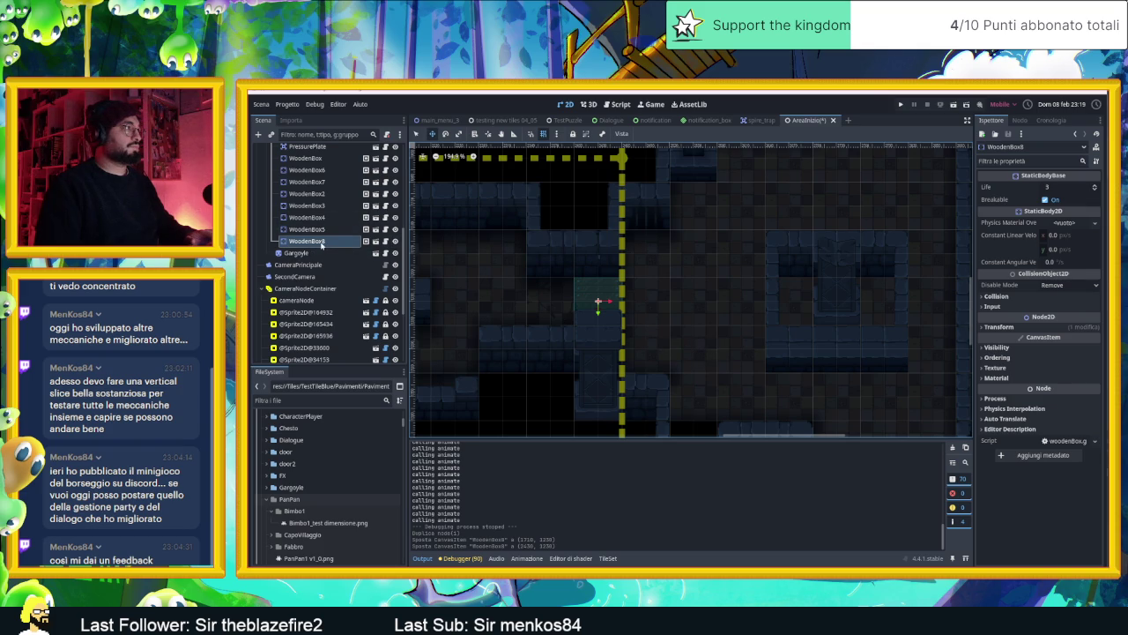
{"action": "scroll", "coordinate": [865, 306], "scroll_direction": "down", "scroll_amount": 3}
{"action": "left_click_drag", "start_coordinate": [864, 306], "coordinate": [774, 317]}
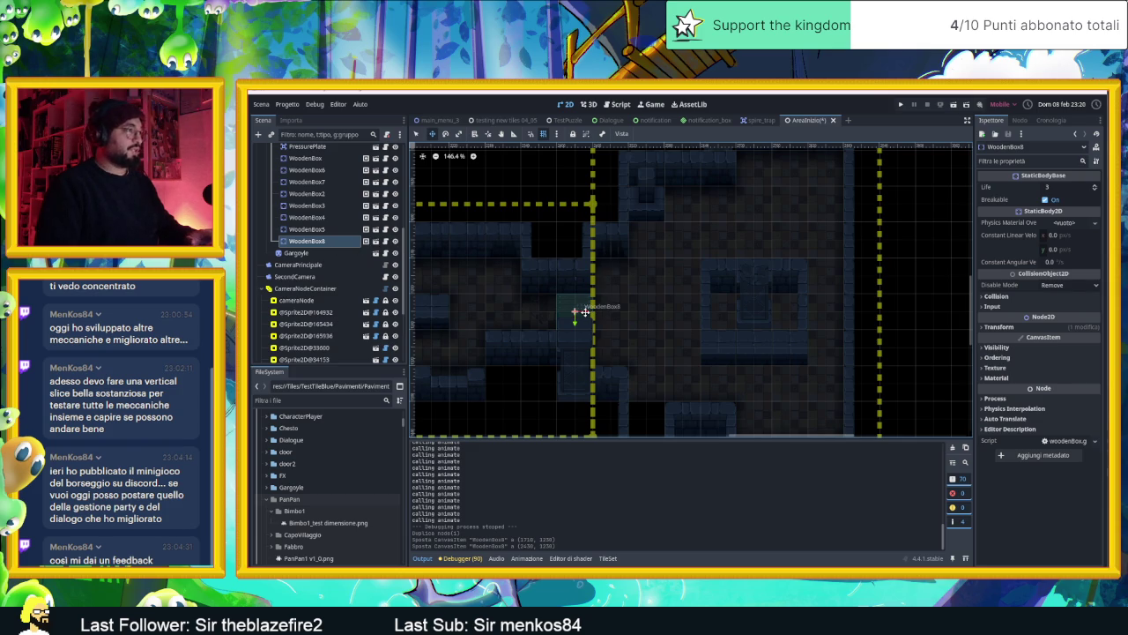
- Duplicate the placed box twice more to stack a column on the room's right side
{"action": "key", "text": "ctrl+d"}
{"action": "mouse_move", "coordinate": [573, 311]}
{"action": "left_mouse_down"}
{"action": "mouse_move", "coordinate": [826, 314]}
{"action": "mouse_move", "coordinate": [825, 247]}
{"action": "left_mouse_up"}
{"action": "key", "text": "ctrl+d"}
{"action": "key", "text": "ctrl+d"}
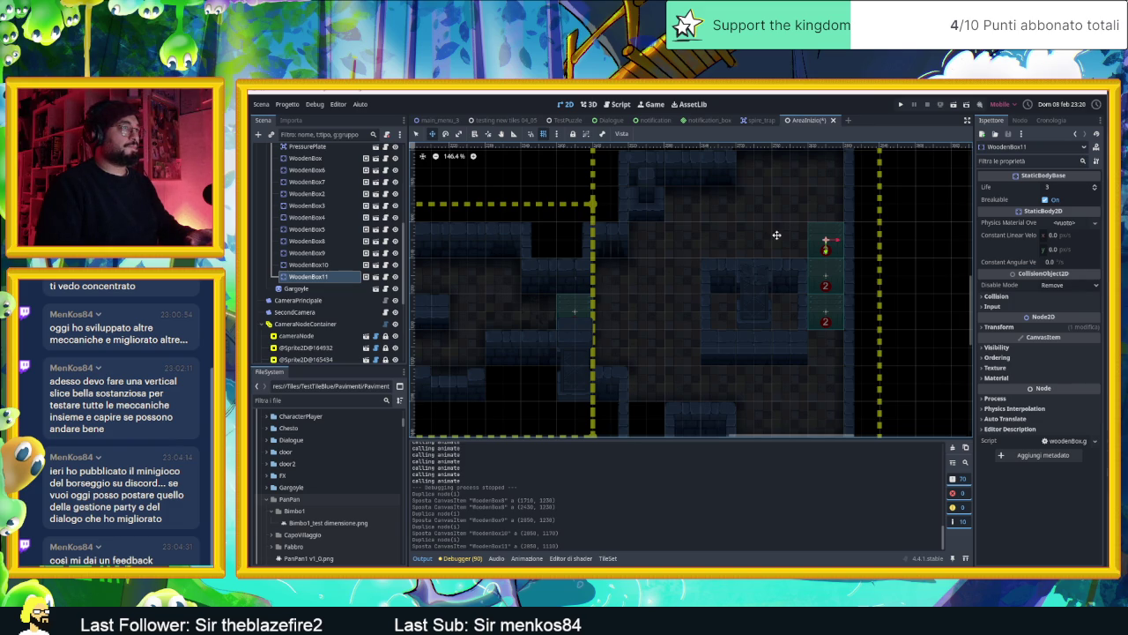
{"action": "left_click_drag", "start_coordinate": [777, 235], "coordinate": [772, 248]}
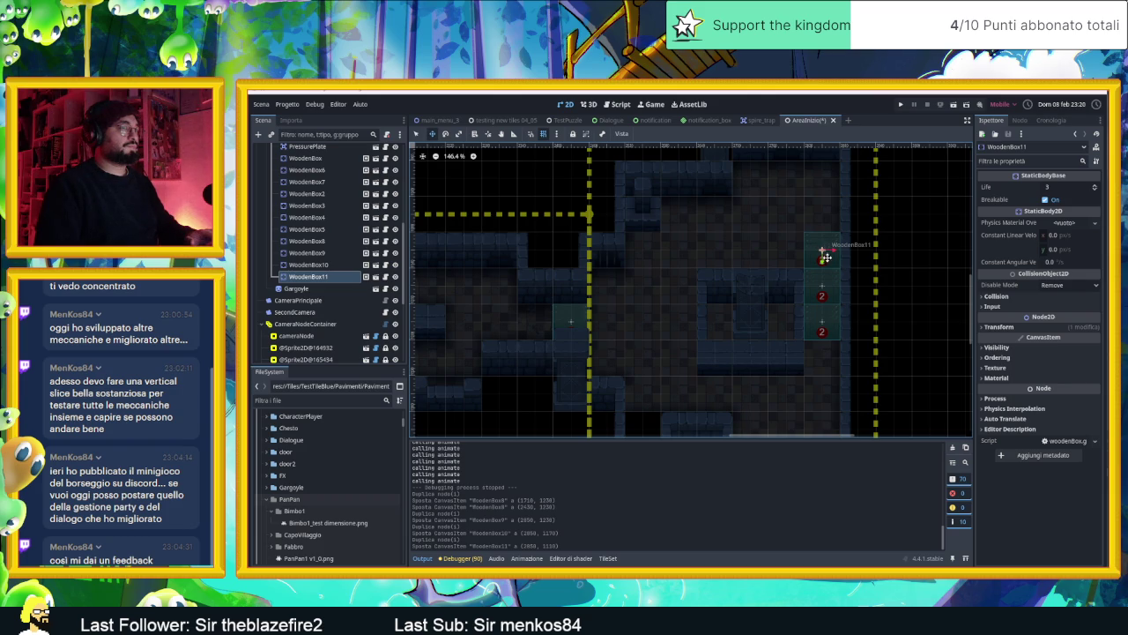
{"action": "scroll", "coordinate": [823, 278], "scroll_direction": "down", "scroll_amount": 3}
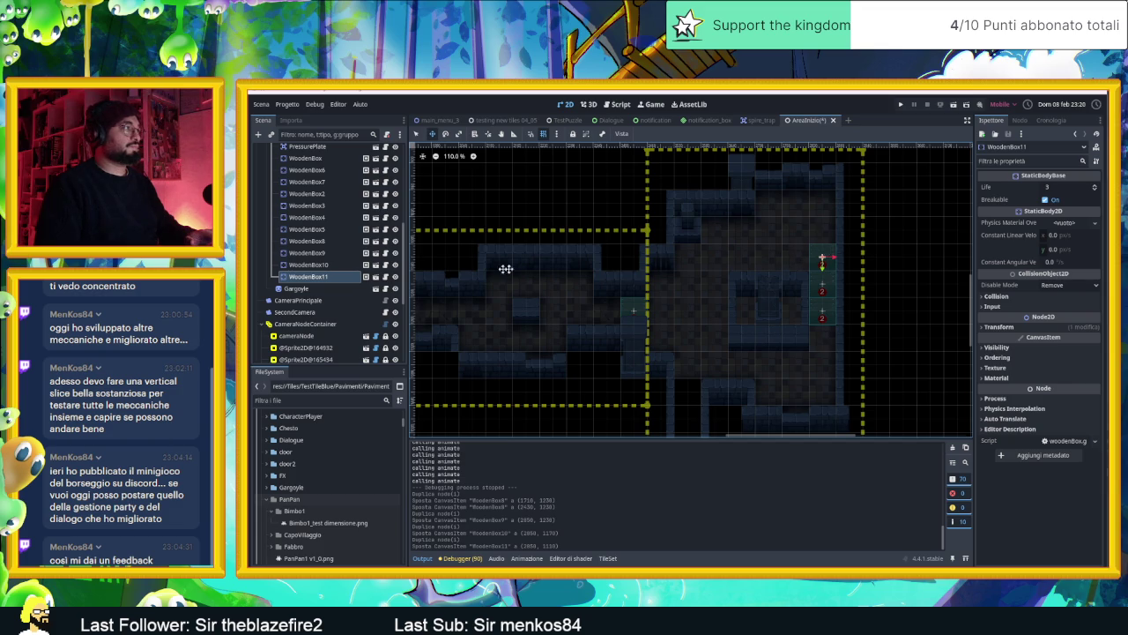
{"action": "scroll", "coordinate": [706, 246], "scroll_direction": "down", "scroll_amount": 1}
- Duplicate SpeedTile3 into SpeedTile4 and move it above the stacked boxes
{"action": "mouse_move", "coordinate": [706, 246]}
{"action": "left_mouse_down"}
{"action": "mouse_move", "coordinate": [770, 272]}
{"action": "mouse_move", "coordinate": [635, 261]}
{"action": "left_mouse_up"}
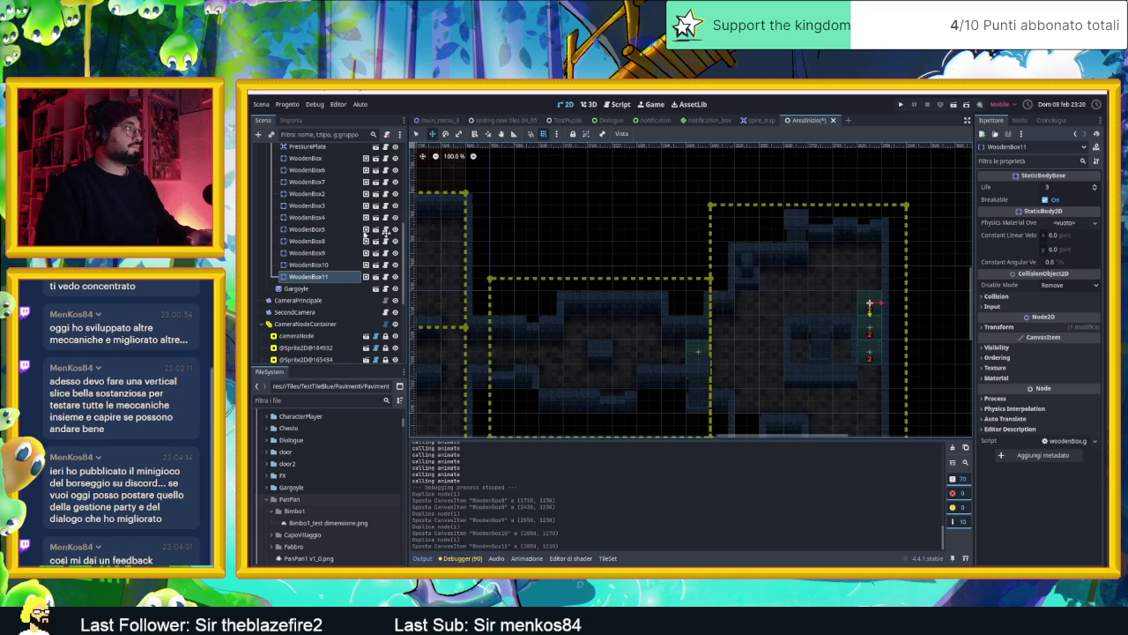
{"action": "scroll", "coordinate": [317, 236], "scroll_direction": "up", "scroll_amount": 2}
{"action": "scroll", "coordinate": [317, 236], "scroll_direction": "down", "scroll_amount": 2}
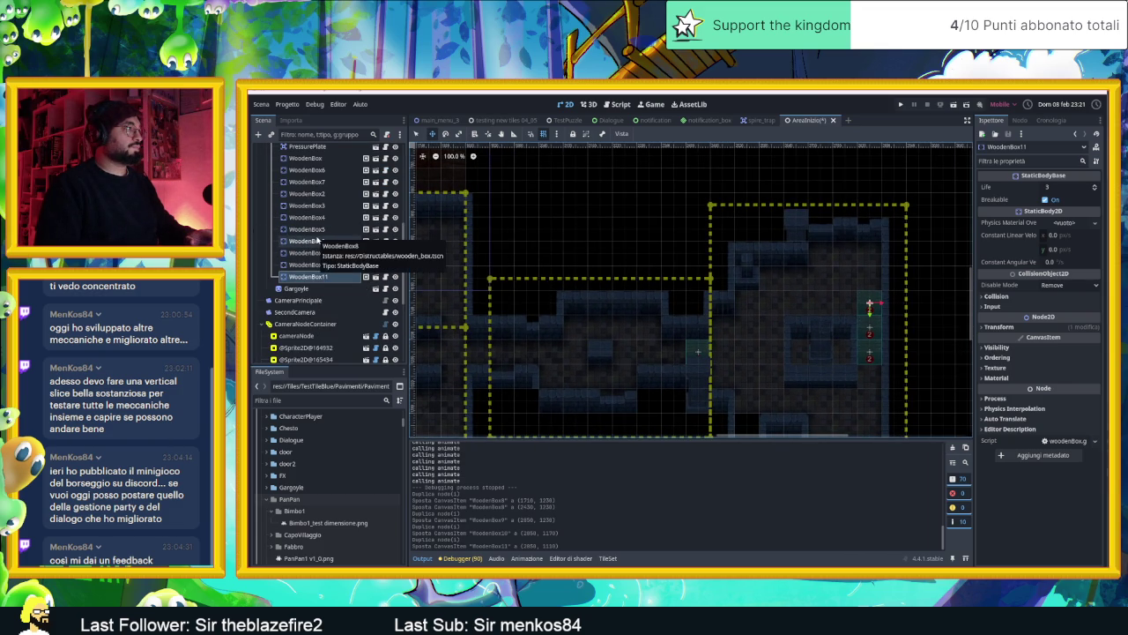
{"action": "scroll", "coordinate": [317, 237], "scroll_direction": "up", "scroll_amount": 3}
{"action": "left_click", "coordinate": [304, 222]}
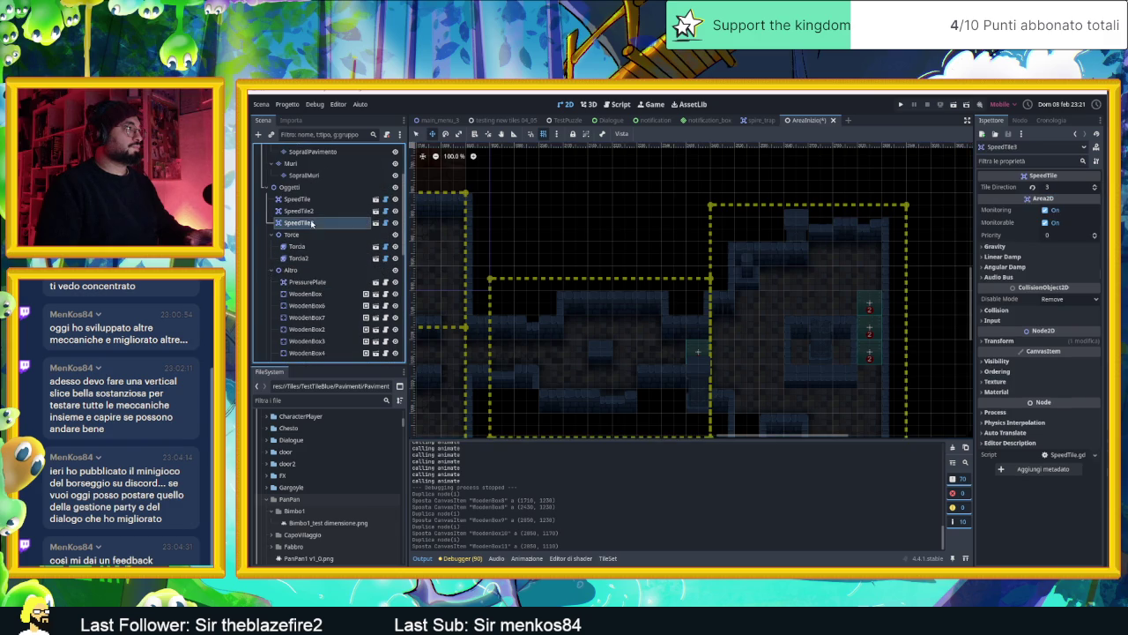
{"action": "key", "text": "ctrl+d"}
{"action": "left_click_drag", "start_coordinate": [491, 207], "coordinate": [736, 254]}
{"action": "mouse_move", "coordinate": [640, 314]}
{"action": "left_mouse_down"}
{"action": "mouse_move", "coordinate": [843, 272]}
{"action": "mouse_move", "coordinate": [914, 226]}
{"action": "left_mouse_up"}
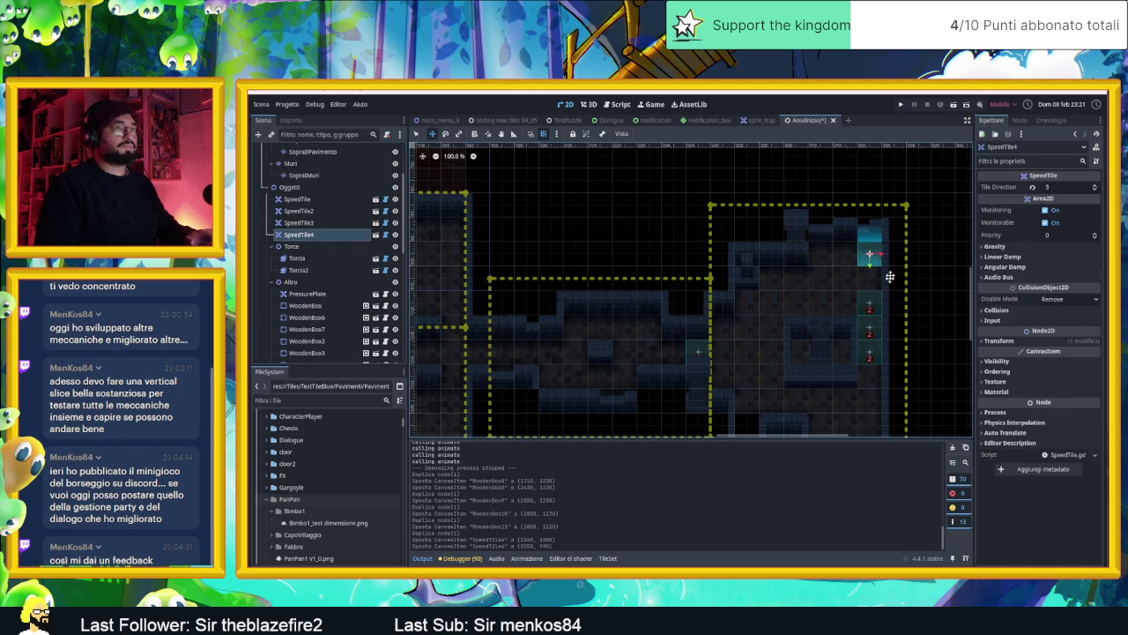
- Set SpeedTile4's Tile Direction to 1, then save and run the current scene
{"action": "left_click", "coordinate": [1096, 190]}
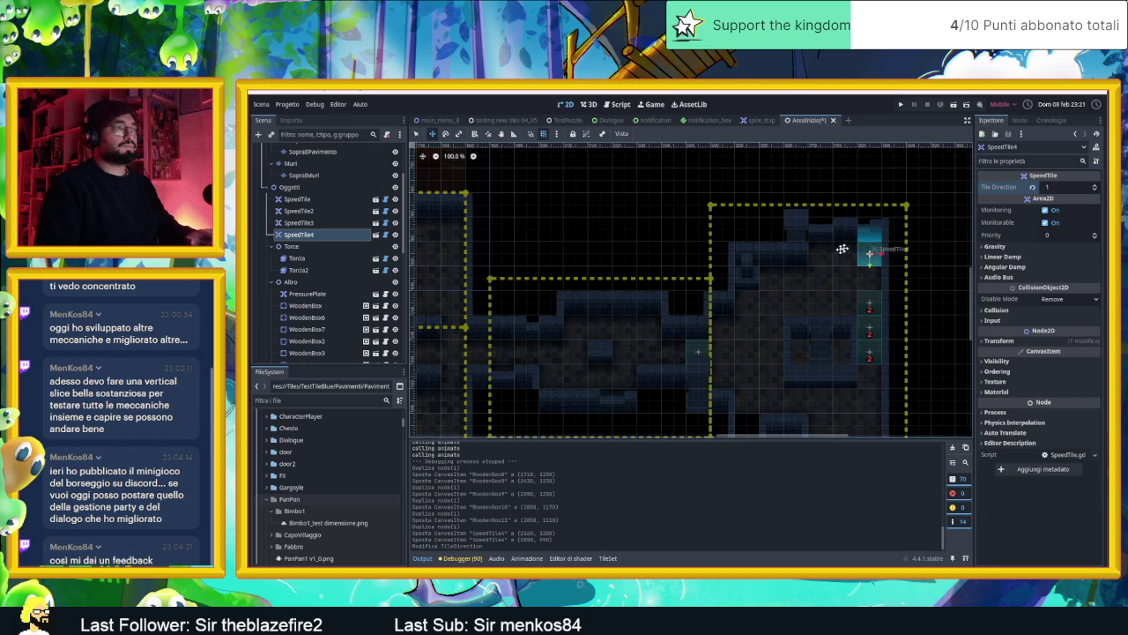
{"action": "left_click", "coordinate": [953, 105]}
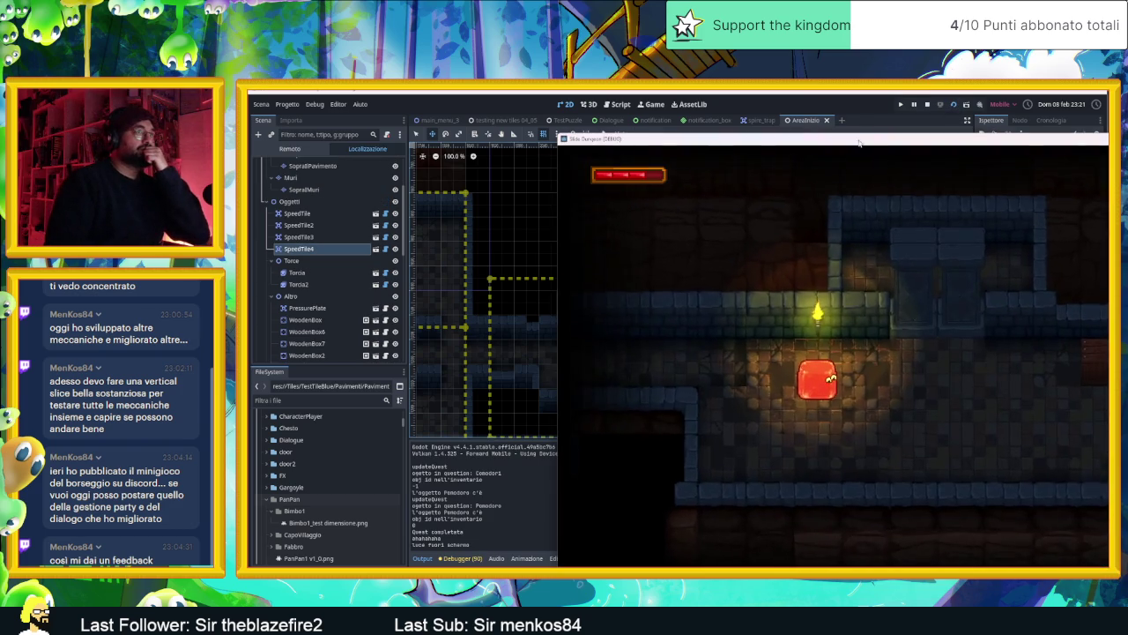
- Move the player right, push the crate up, and slide around the corridor into the lower room
{"action": "key", "text": "Right"}
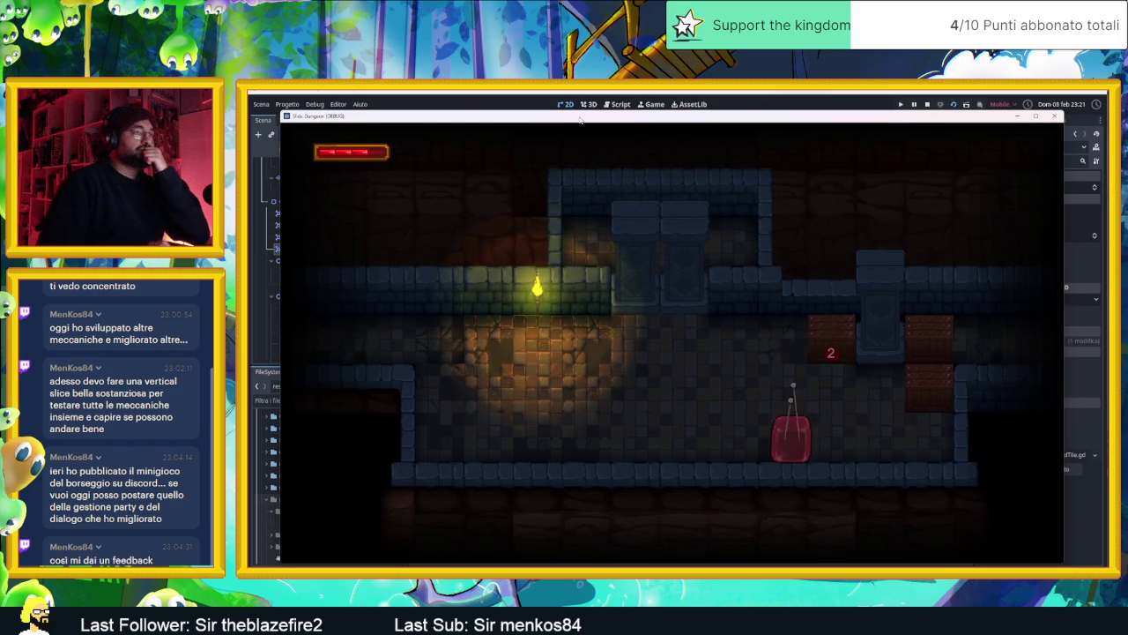
{"action": "key", "text": "Down"}
{"action": "key", "text": "Up"}
{"action": "key", "text": "Down"}
{"action": "key", "text": "Up"}
{"action": "key", "text": "Down"}
{"action": "key", "text": "Up"}
{"action": "key", "text": "Up"}
{"action": "key", "text": "Down"}
{"action": "key", "text": "Up"}
{"action": "key", "text": "Down"}
{"action": "key", "text": "Up"}
{"action": "key", "text": "Right"}
{"action": "key", "text": "Down"}
{"action": "key", "text": "Left"}
- Move into the new room's top-right corner and slide along its top wall
{"action": "key", "text": "Up"}
{"action": "key", "text": "Right"}
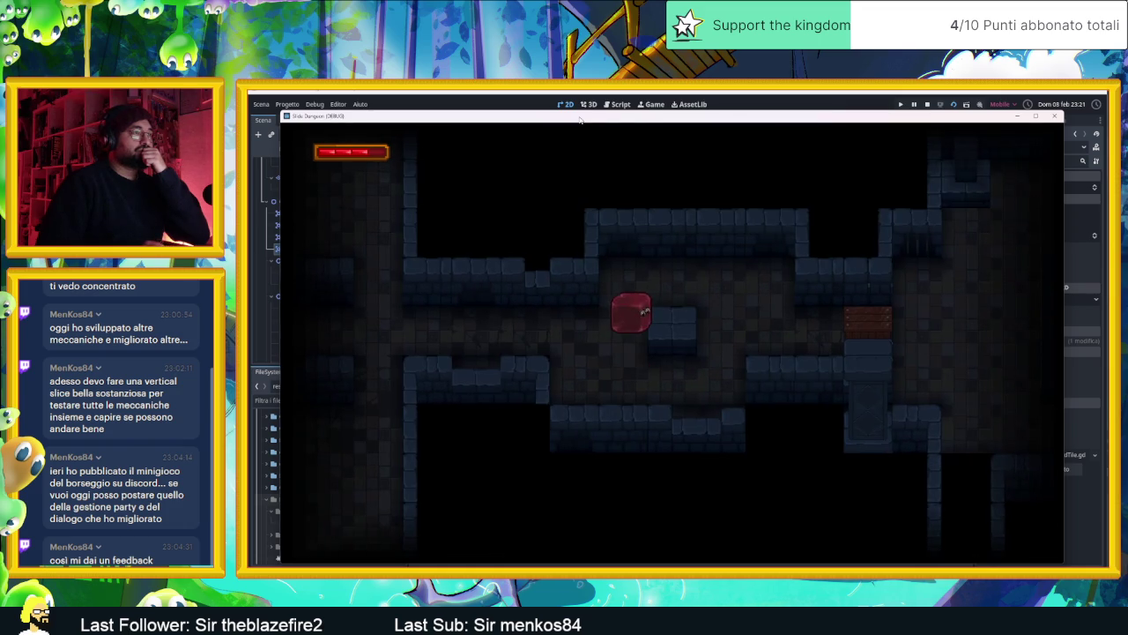
{"action": "key", "text": "Down"}
{"action": "key", "text": "Up"}
{"action": "key", "text": "Right"}
{"action": "key", "text": "Down"}
{"action": "key", "text": "Right"}
{"action": "key", "text": "Left"}
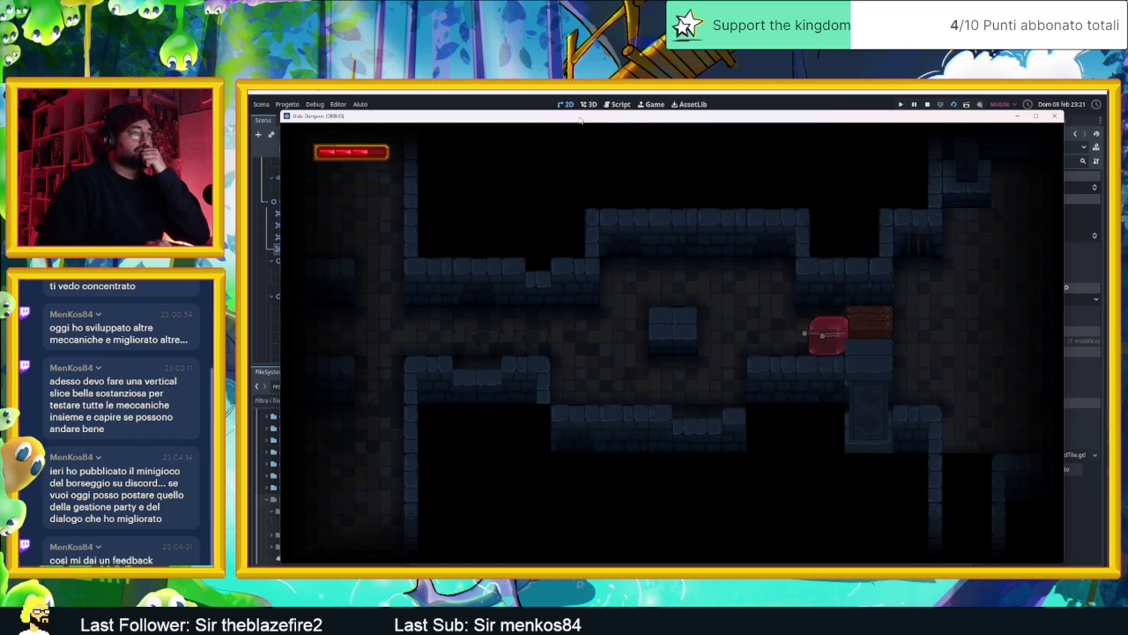
{"action": "key", "text": "Up"}
{"action": "key", "text": "Right"}
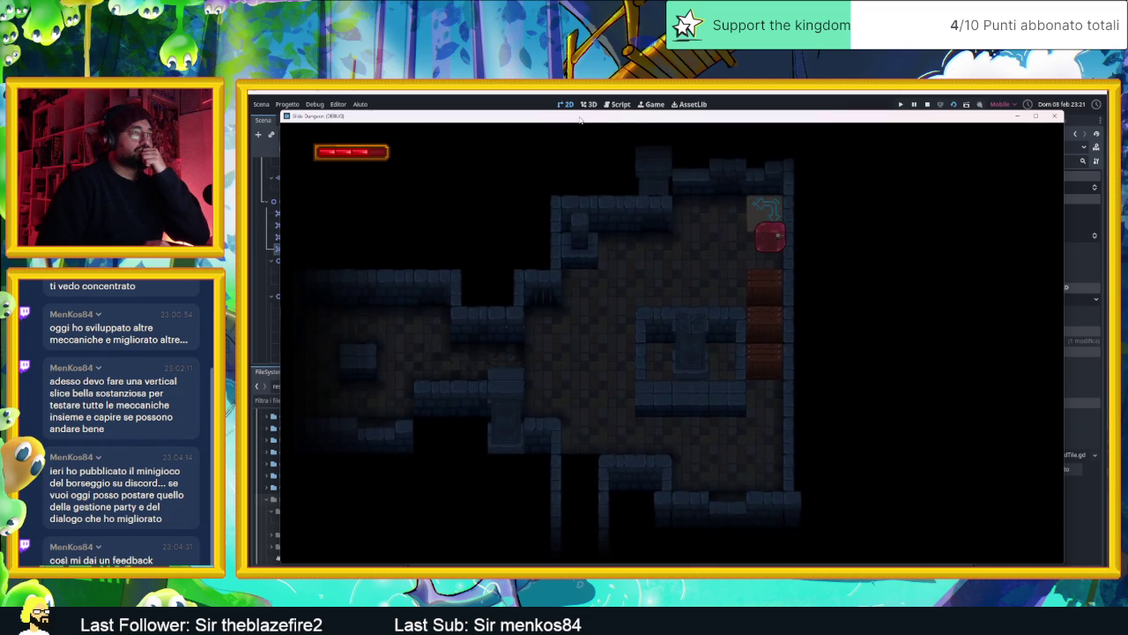
{"action": "key", "text": "Up"}
{"action": "key", "text": "Down"}
{"action": "key", "text": "Up"}
- Ride the speed tile down the box column several times, then head left
{"action": "key", "text": "Right"}
{"action": "key", "text": "Up"}
{"action": "key", "text": "Right"}
{"action": "key", "text": "Up"}
{"action": "key", "text": "Right"}
{"action": "key", "text": "Up"}
{"action": "key", "text": "Right"}
{"action": "key", "text": "Up"}
{"action": "key", "text": "Right"}
{"action": "key", "text": "Up"}
{"action": "key", "text": "Right"}
{"action": "key", "text": "Left"}
{"action": "key", "text": "Up"}
{"action": "key", "text": "Left"}
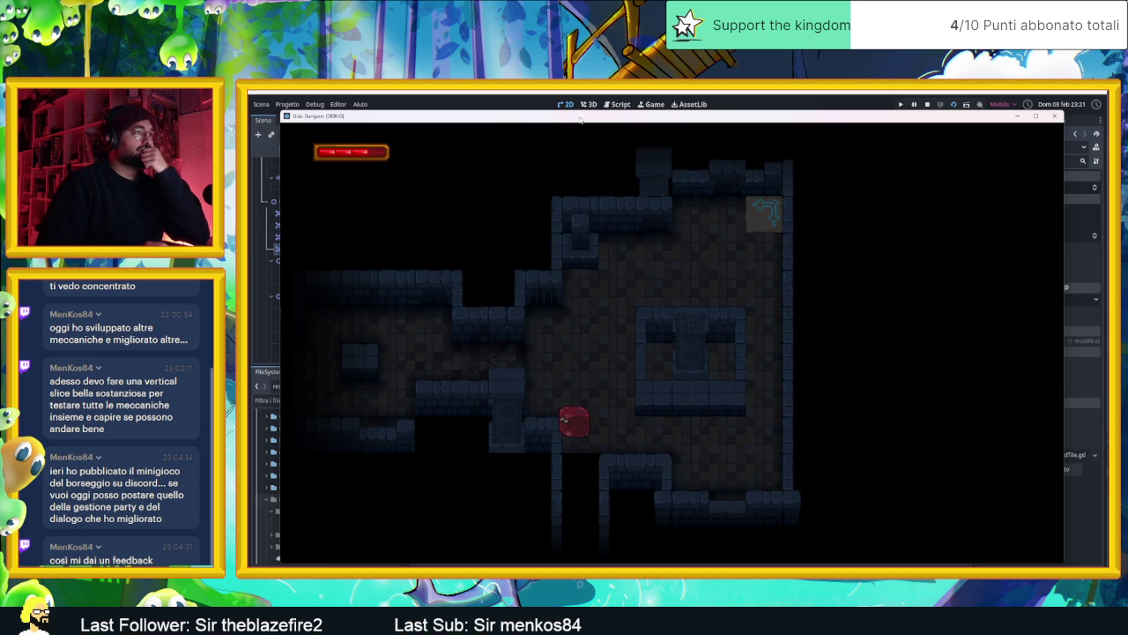
- Return up the column and repeat the speed tile loop, sliding back left
{"action": "key", "text": "Right"}
{"action": "key", "text": "Up"}
{"action": "key", "text": "Right"}
{"action": "key", "text": "Up"}
{"action": "key", "text": "Right"}
{"action": "key", "text": "Up"}
{"action": "key", "text": "Right"}
{"action": "key", "text": "Up"}
{"action": "key", "text": "Right"}
{"action": "key", "text": "Up"}
{"action": "key", "text": "Down"}
{"action": "key", "text": "Left"}
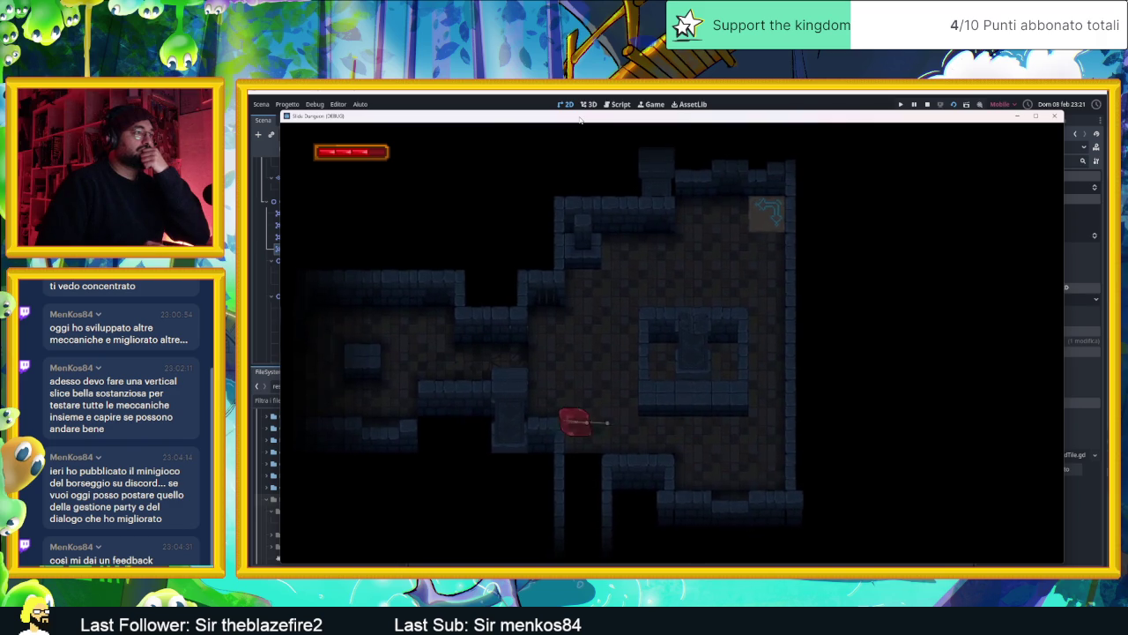
- Exit through the room's bottom exit, loop back to the speed tile room, and stop the game
{"action": "key", "text": "Down"}
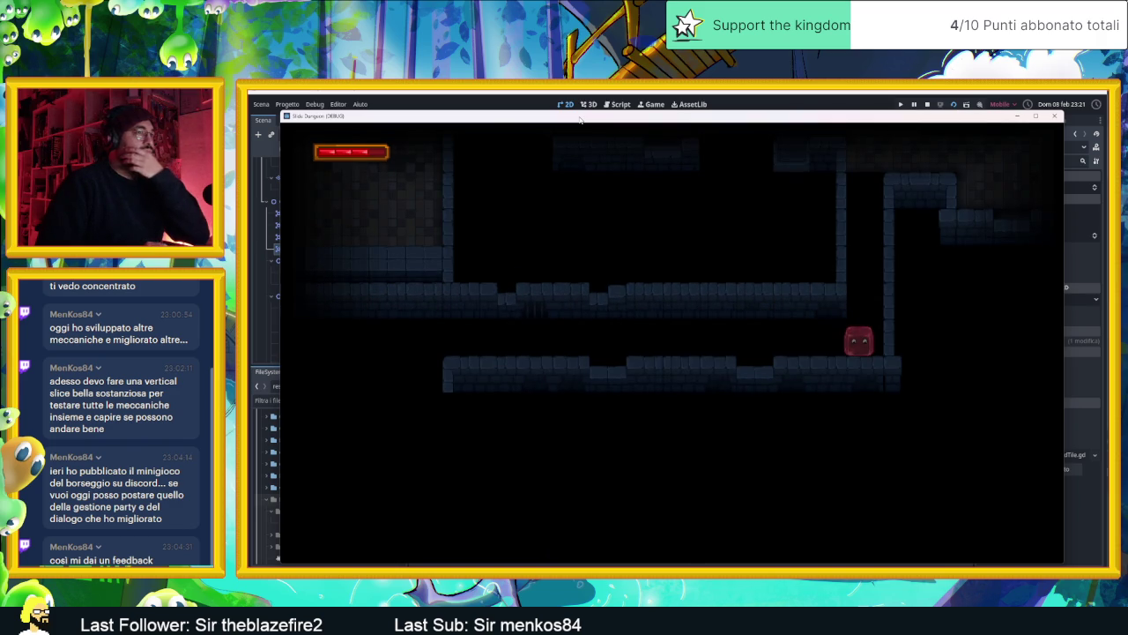
{"action": "key", "text": "Up"}
{"action": "key", "text": "Right"}
{"action": "key", "text": "Down"}
{"action": "key", "text": "Left"}
{"action": "key", "text": "Up"}
{"action": "key", "text": "Left"}
{"action": "key", "text": "Down"}
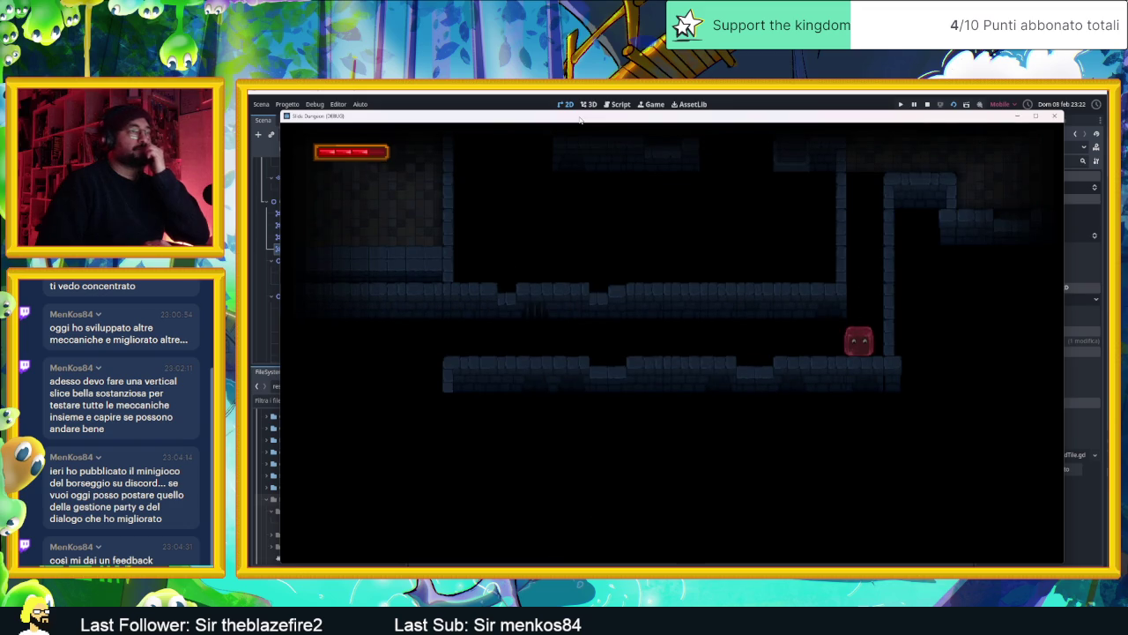
{"action": "key", "text": "Up"}
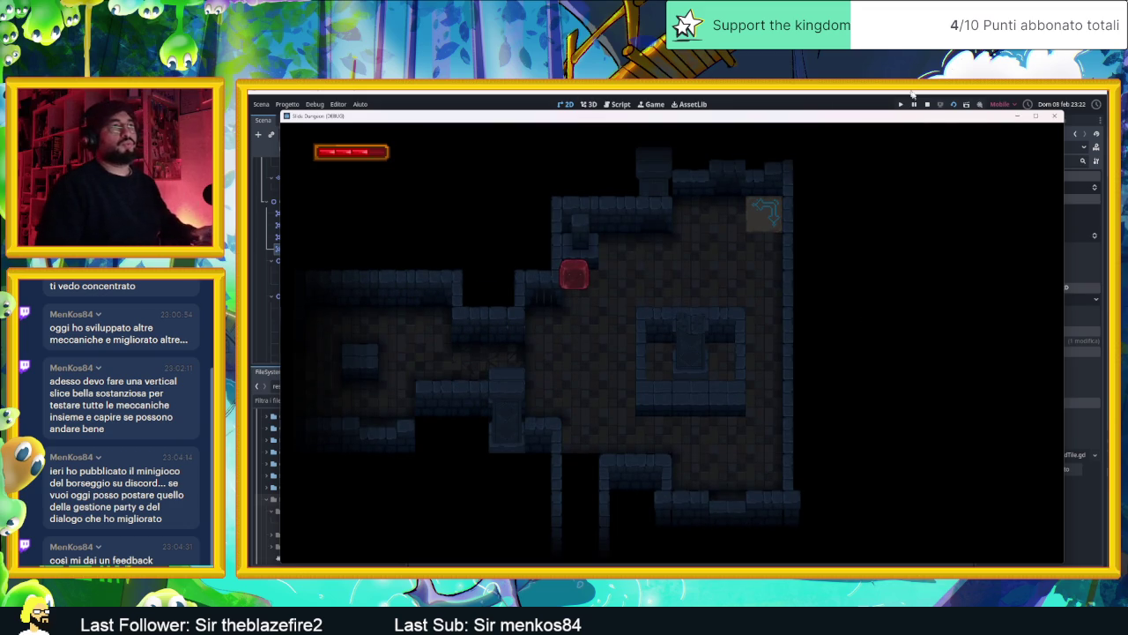
{"action": "left_click", "coordinate": [928, 104]}
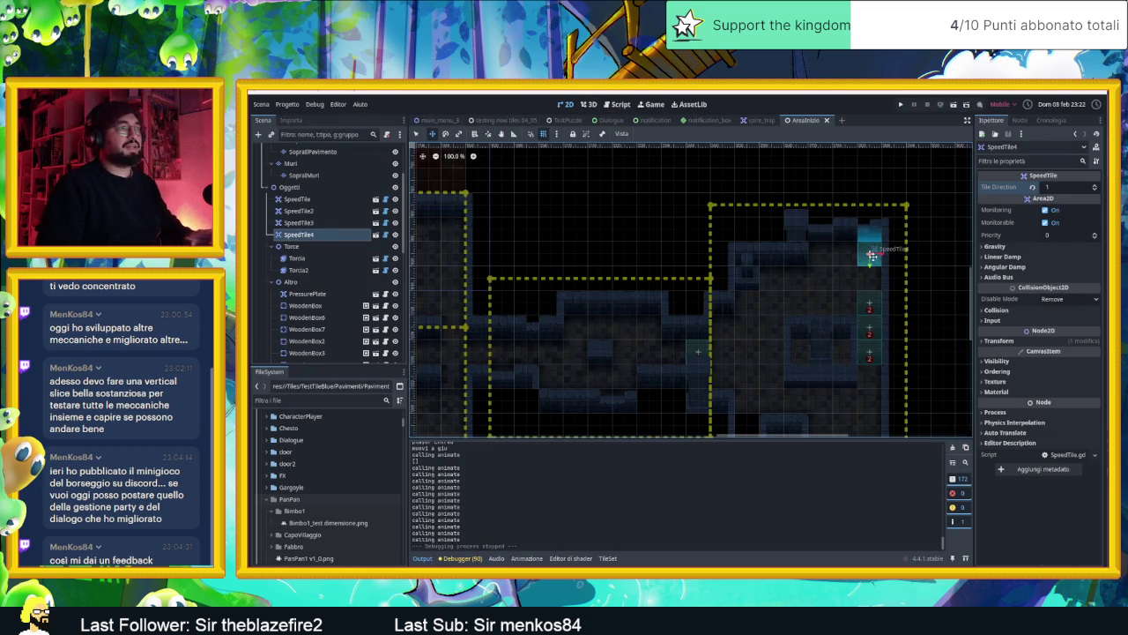
- Duplicate SpeedTile4 into SpeedTile5 and place it in the lower corridor
{"action": "key", "text": "ctrl+d"}
{"action": "mouse_move", "coordinate": [871, 255]}
{"action": "left_mouse_down"}
{"action": "mouse_move", "coordinate": [788, 295]}
{"action": "mouse_move", "coordinate": [758, 388]}
{"action": "left_mouse_up"}
{"action": "scroll", "coordinate": [773, 223], "scroll_direction": "down", "scroll_amount": 4}
{"action": "left_click_drag", "start_coordinate": [757, 229], "coordinate": [759, 353]}
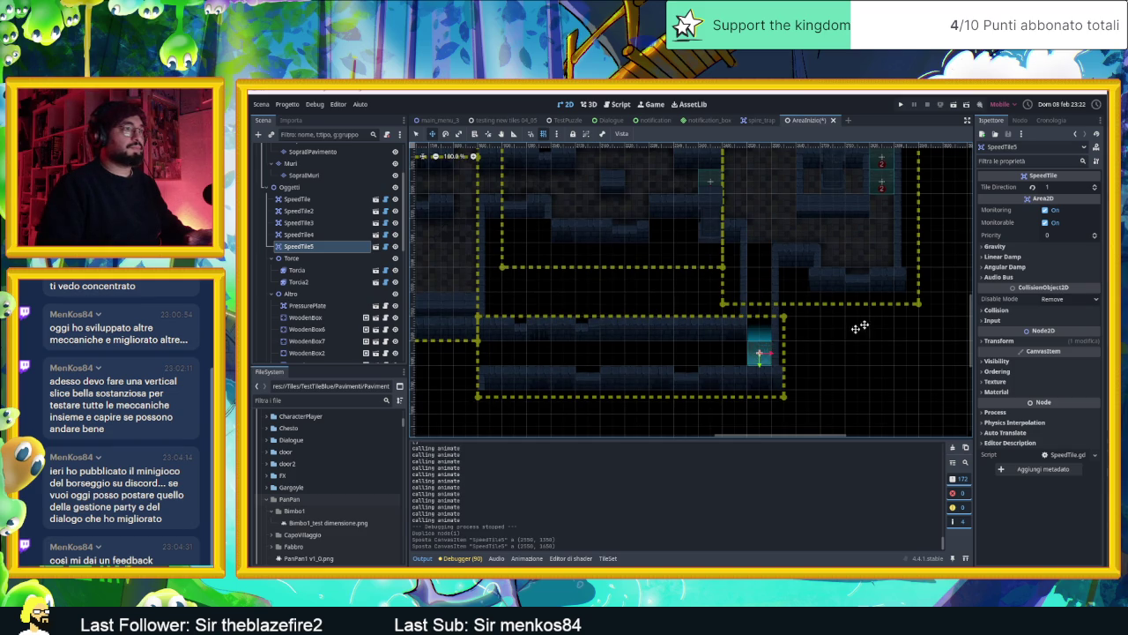
- Set SpeedTile5's Tile Direction to 0, then save and run the scene again
{"action": "left_click", "coordinate": [1094, 186]}
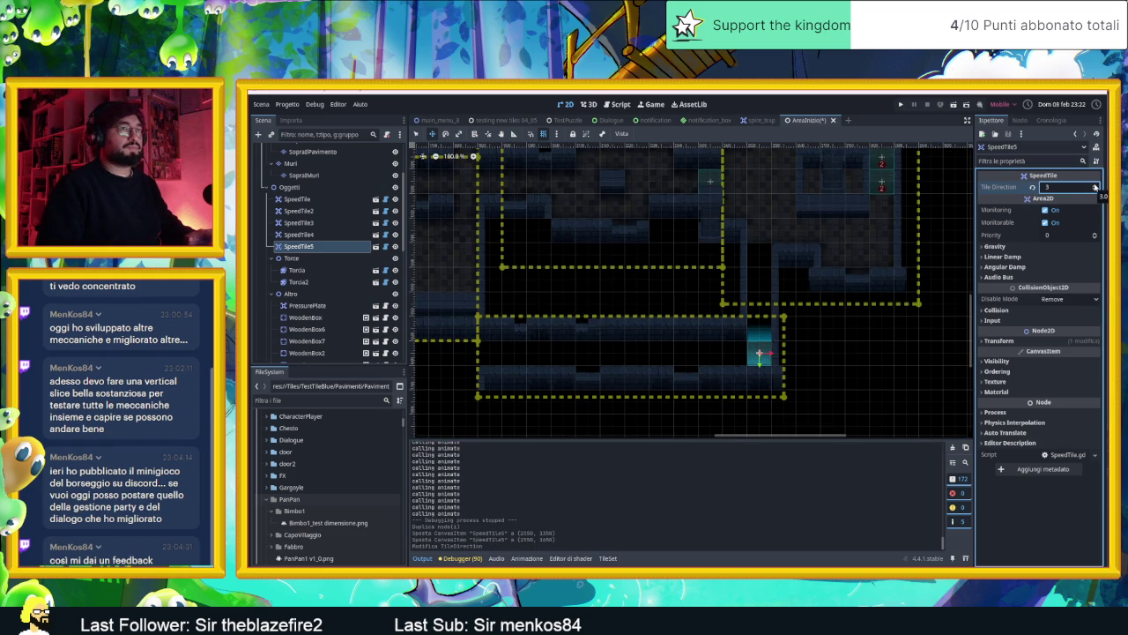
{"action": "left_click", "coordinate": [1095, 189]}
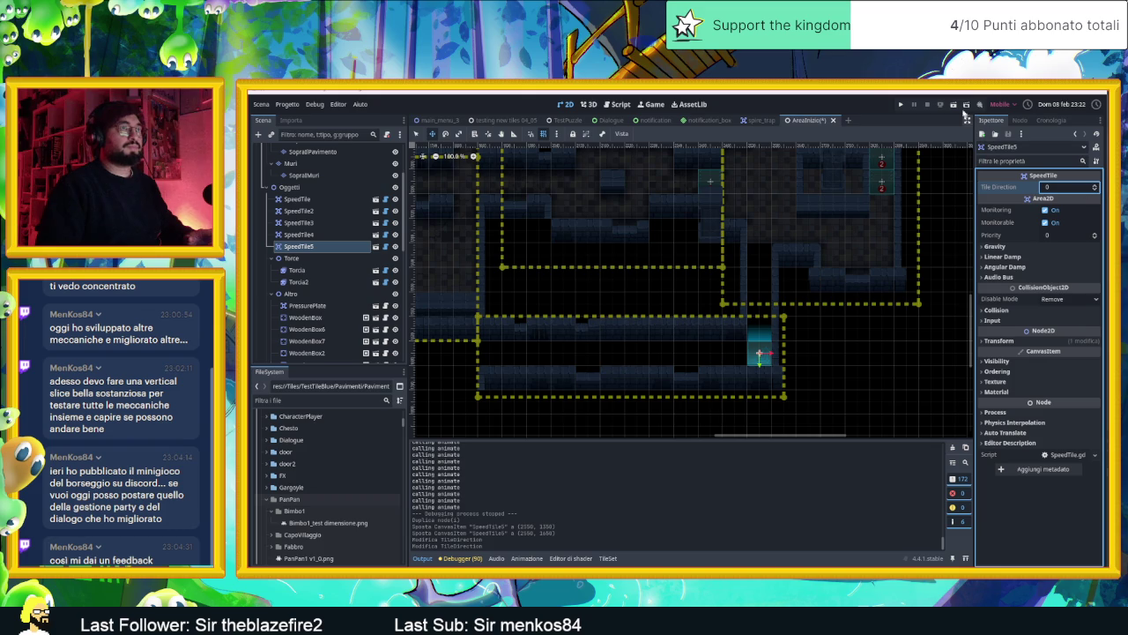
{"action": "left_click", "coordinate": [954, 105]}
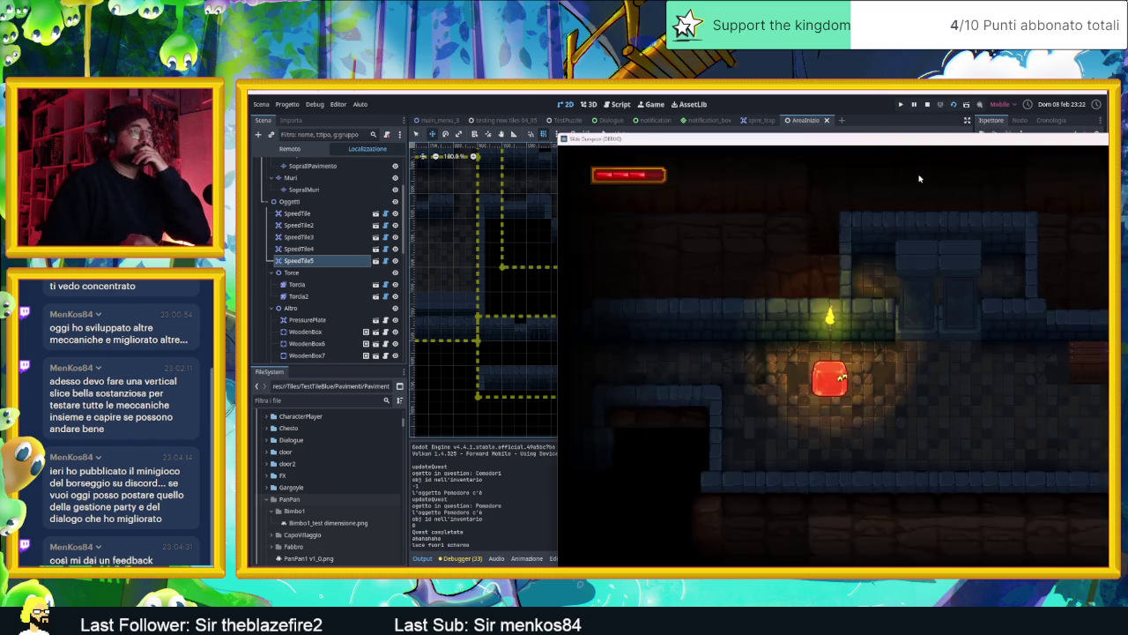
- Move the debug game window into view and slide the slime past the crate into the next room
{"action": "left_click_drag", "start_coordinate": [922, 147], "coordinate": [648, 104]}
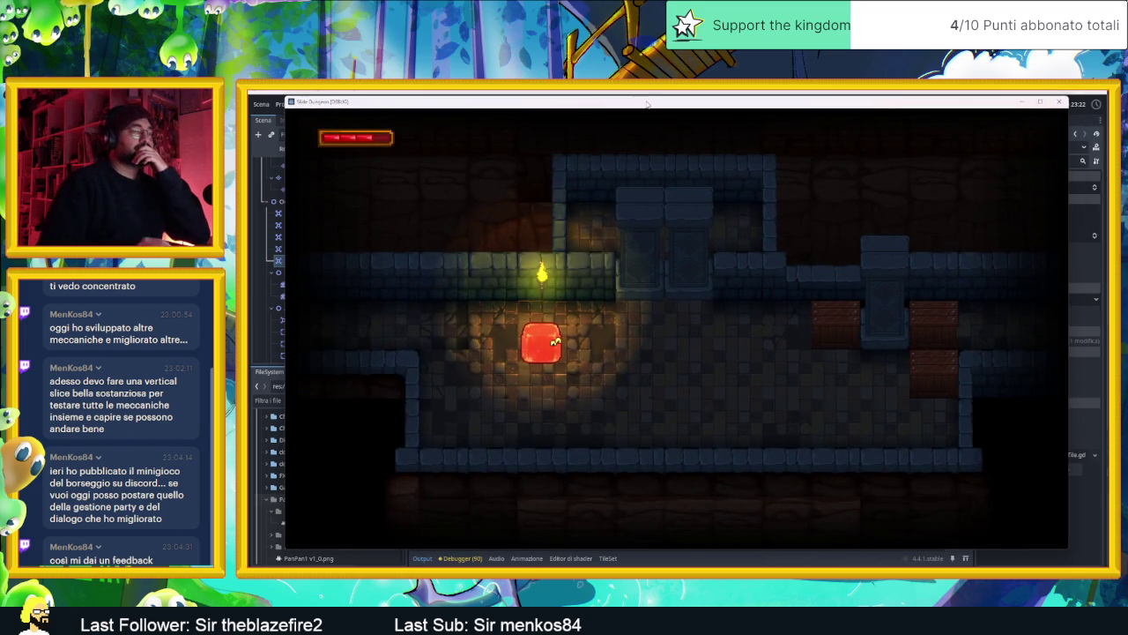
{"action": "key", "text": "Down"}
{"action": "key", "text": "Right"}
{"action": "key", "text": "Right"}
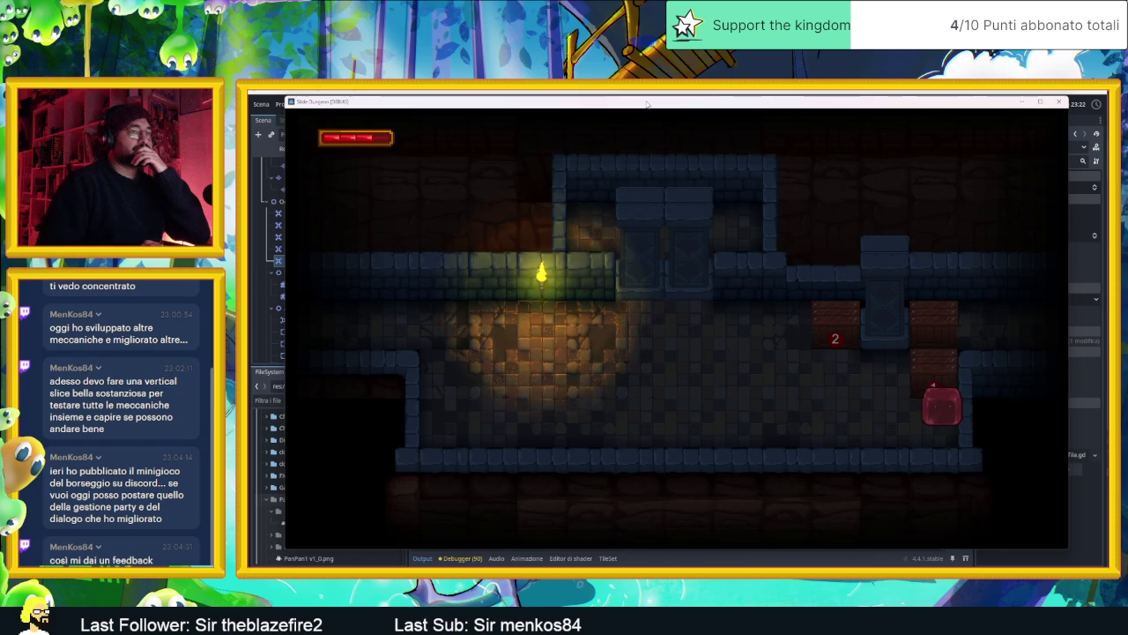
{"action": "key", "text": "Up"}
{"action": "key", "text": "Down"}
{"action": "key", "text": "Up"}
{"action": "key", "text": "Up"}
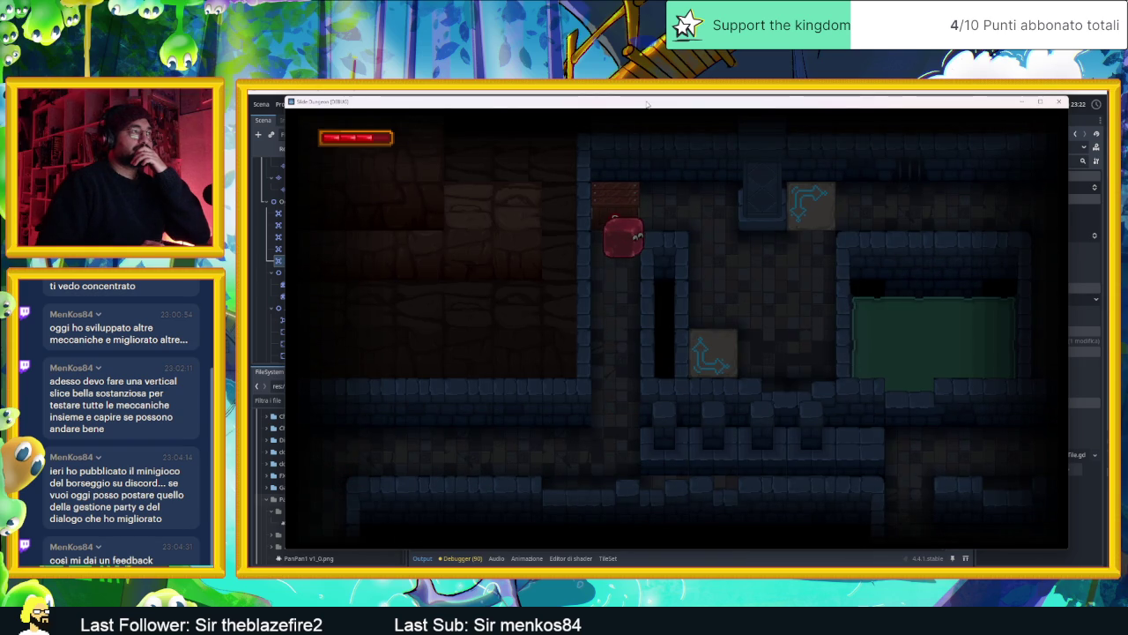
{"action": "key", "text": "Up"}
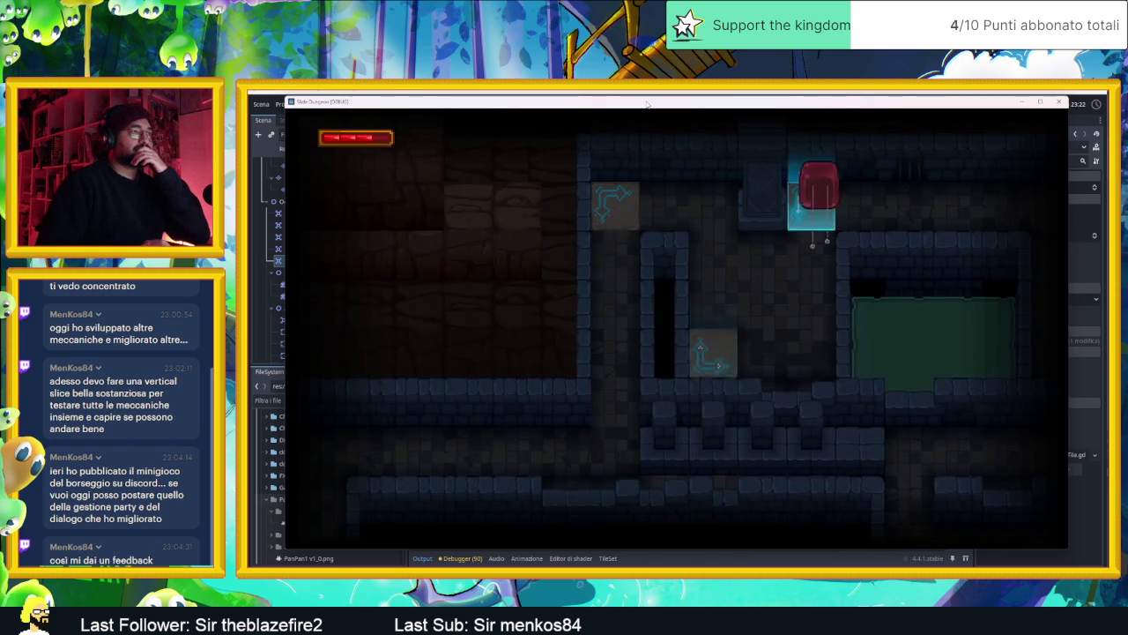
{"action": "key", "text": "Down"}
{"action": "key", "text": "Left"}
{"action": "key", "text": "Up"}
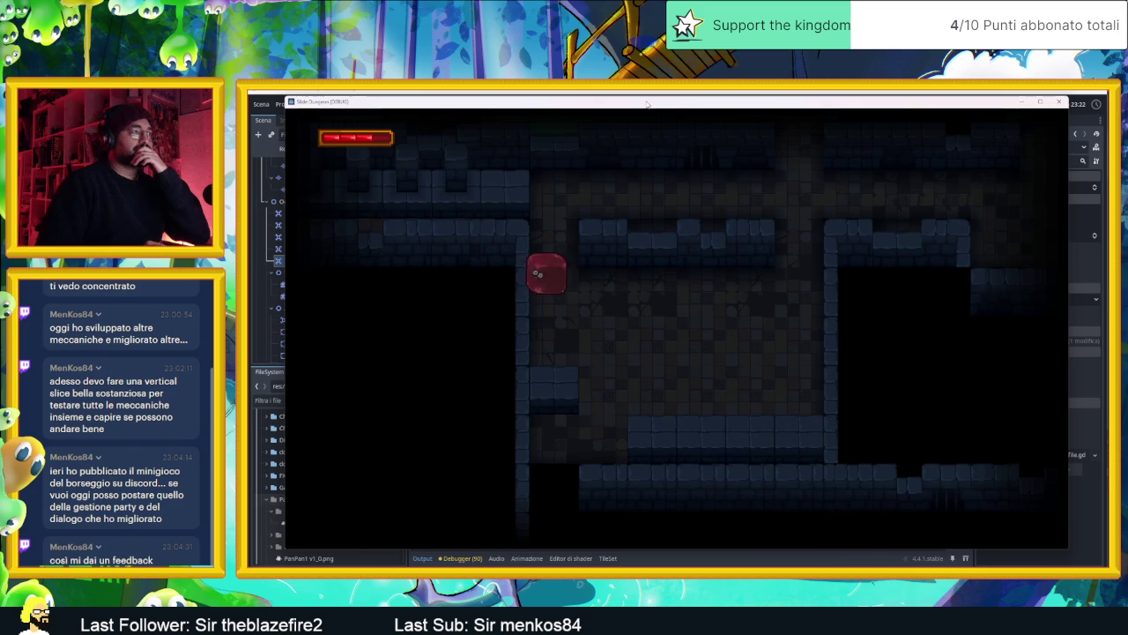
{"action": "key", "text": "Down"}
- Steer the slime around the centre block, through the door and up to the top wall
{"action": "key", "text": "Up"}
{"action": "key", "text": "Right"}
{"action": "key", "text": "Down"}
{"action": "key", "text": "Left"}
{"action": "key", "text": "Right"}
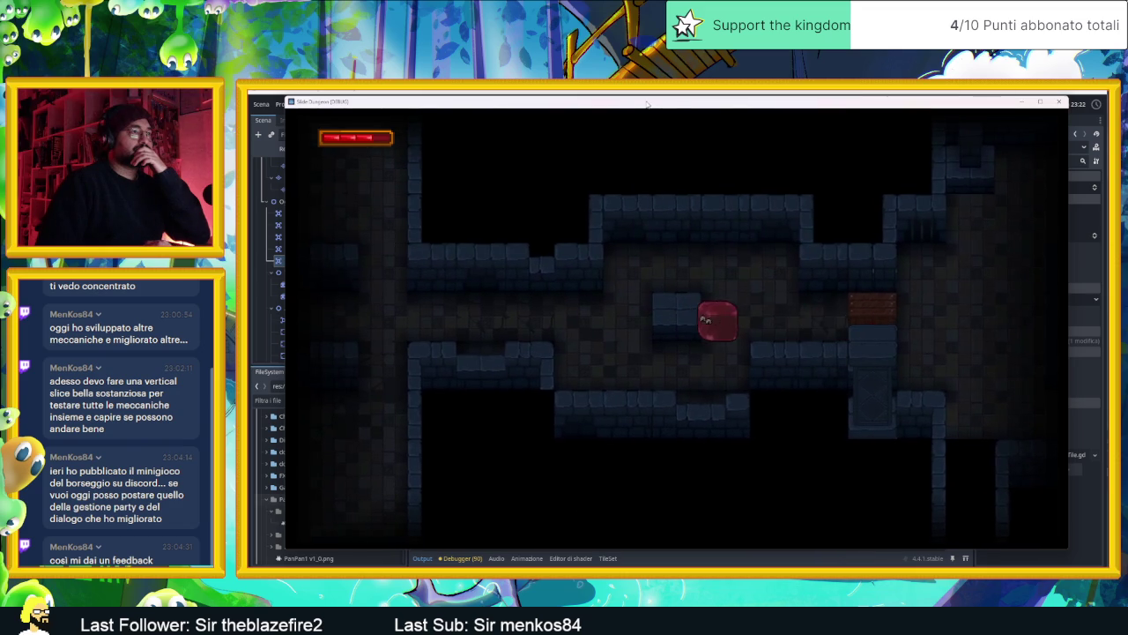
{"action": "key", "text": "Up"}
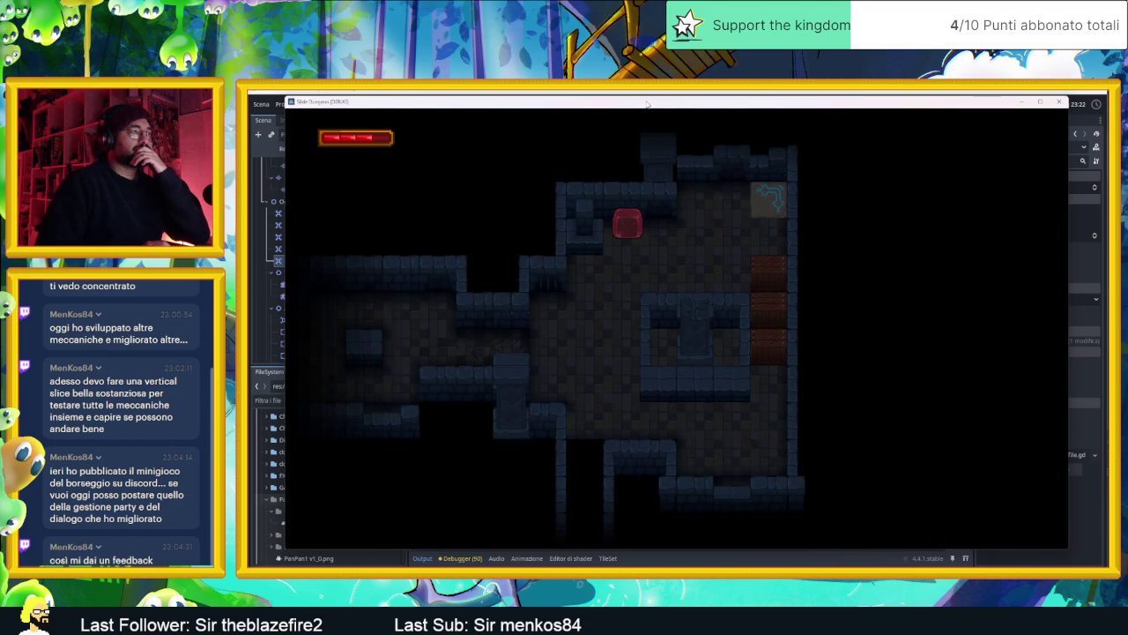
- Let the arrow tile turn the slime into the crate, ram it twice, then close the game
{"action": "key", "text": "Right"}
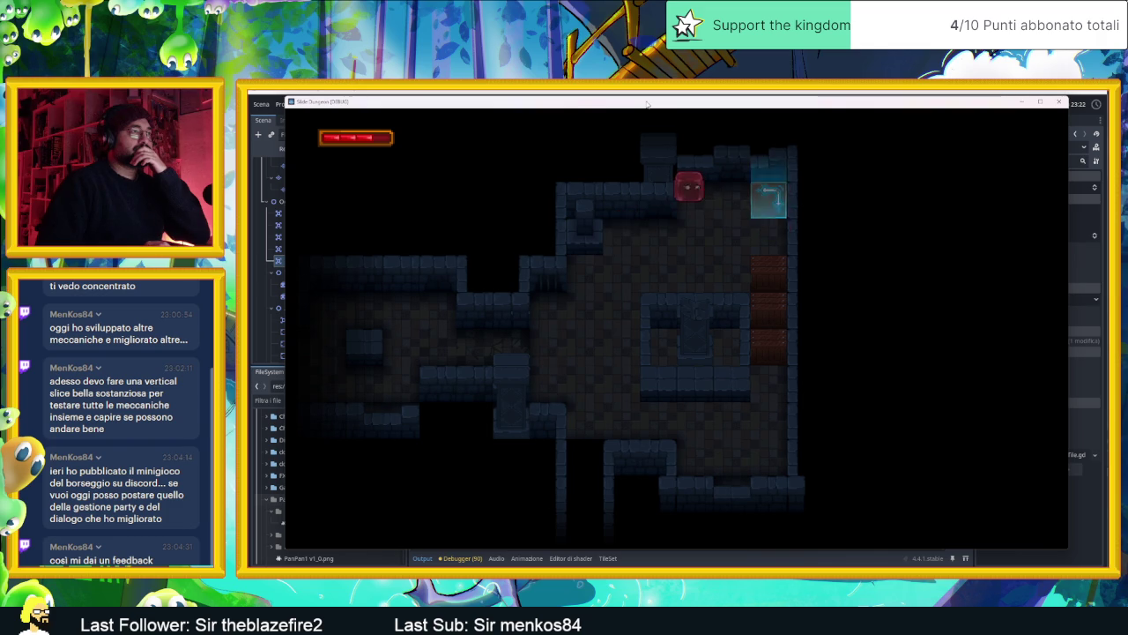
{"action": "key", "text": "Right"}
{"action": "key", "text": "Right"}
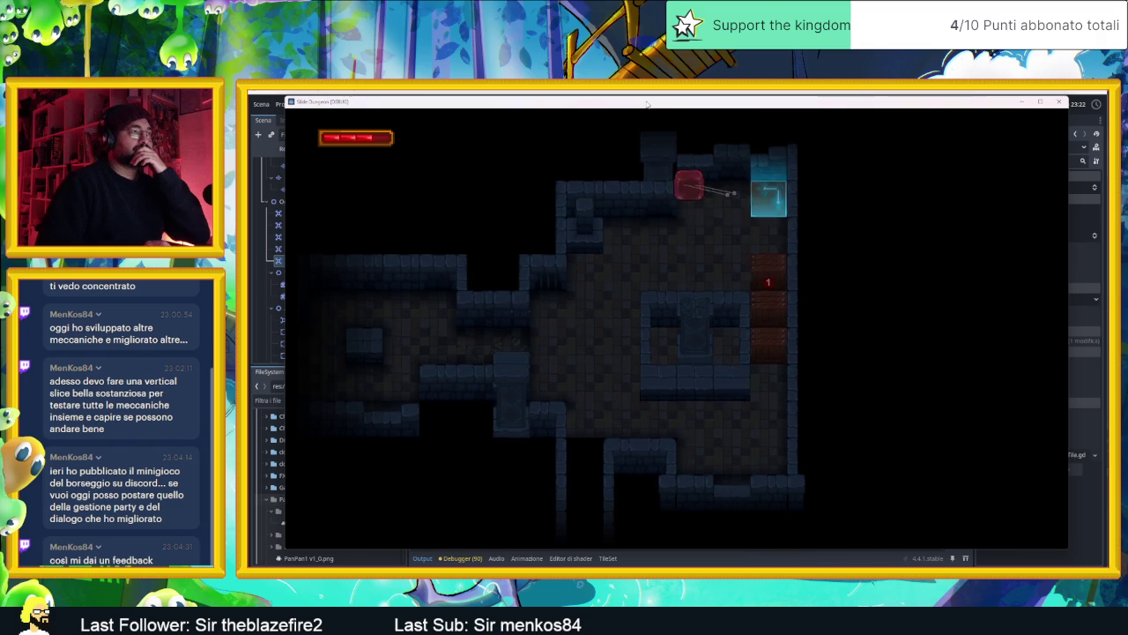
{"action": "key", "text": "Right"}
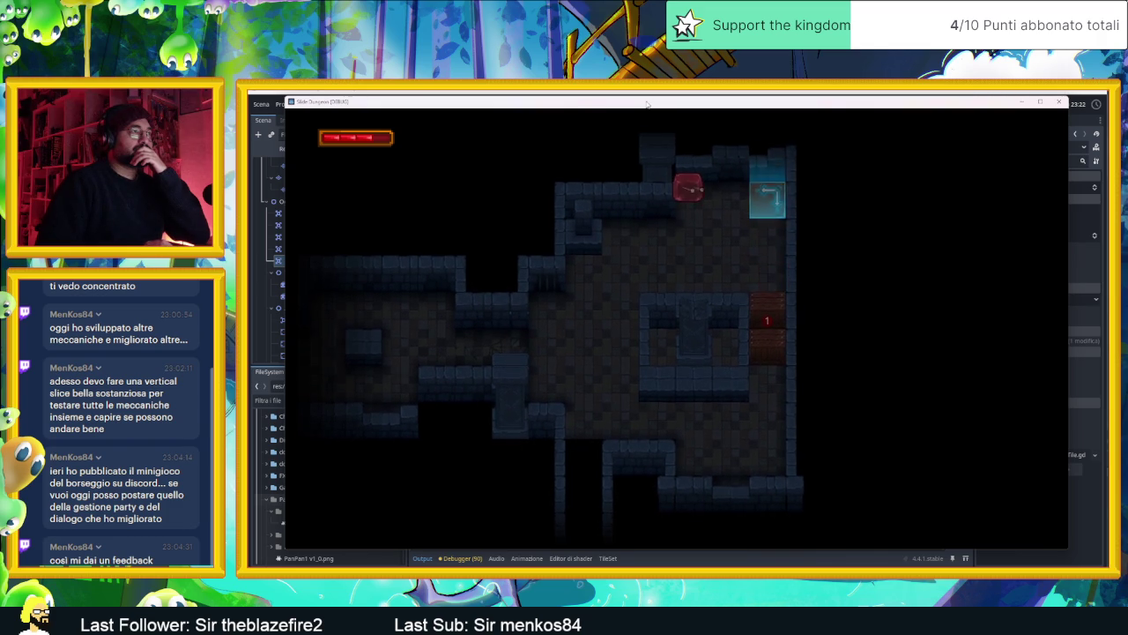
{"action": "key", "text": "Right"}
{"action": "key", "text": "Right"}
{"action": "key", "text": "Left"}
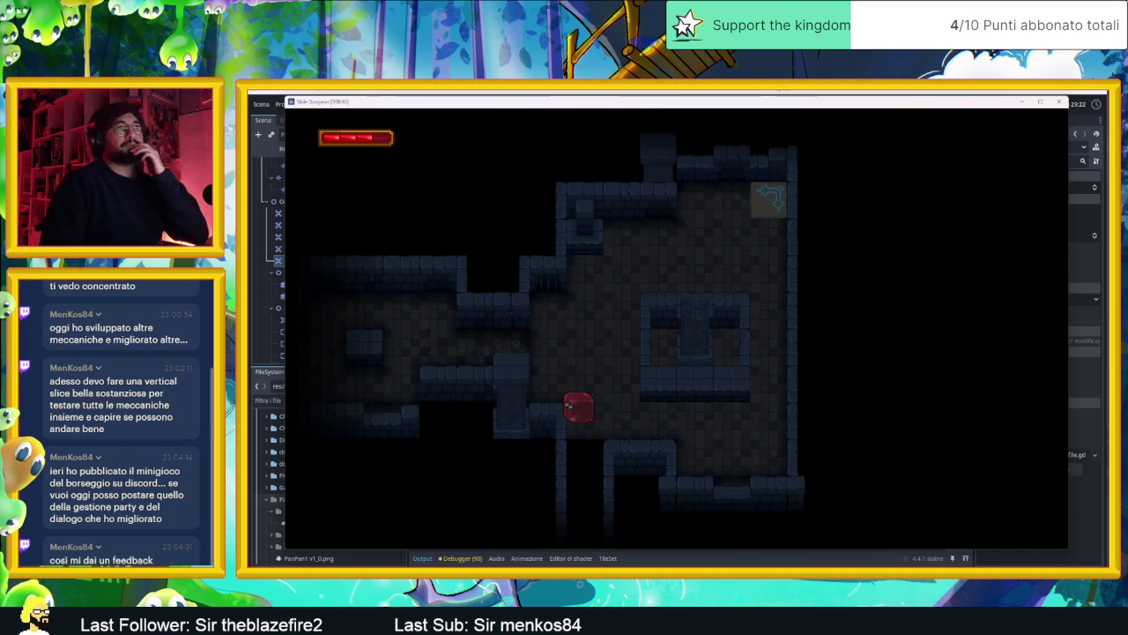
{"action": "left_click", "coordinate": [1062, 102]}
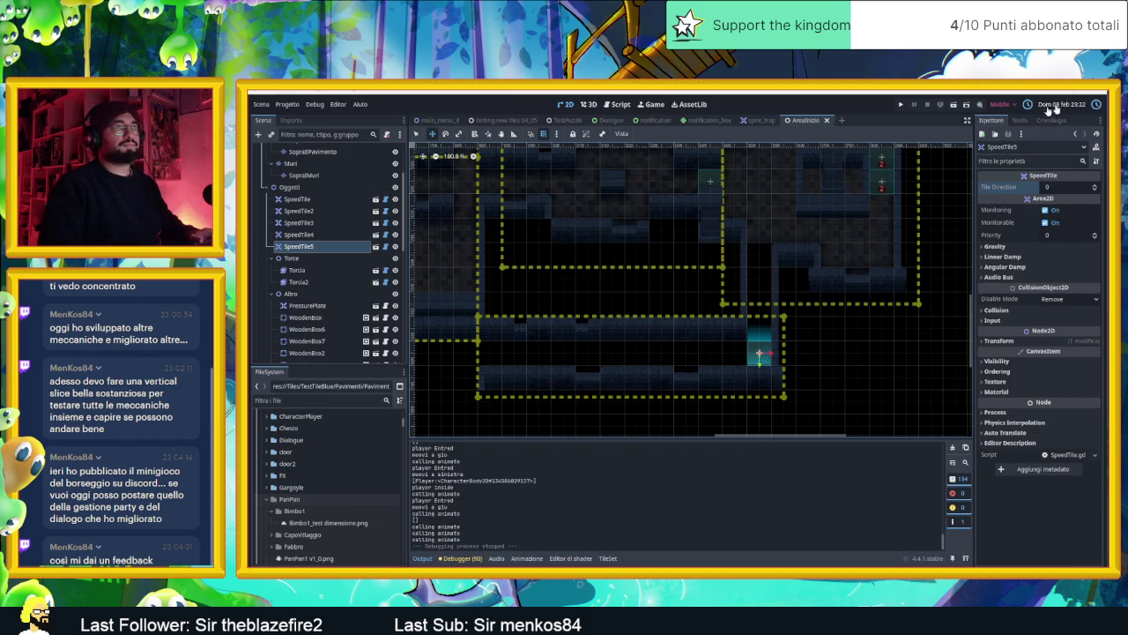
- Duplicate SpeedTile4 and place the copy just to its left
{"action": "scroll", "coordinate": [828, 191], "scroll_direction": "up", "scroll_amount": 5}
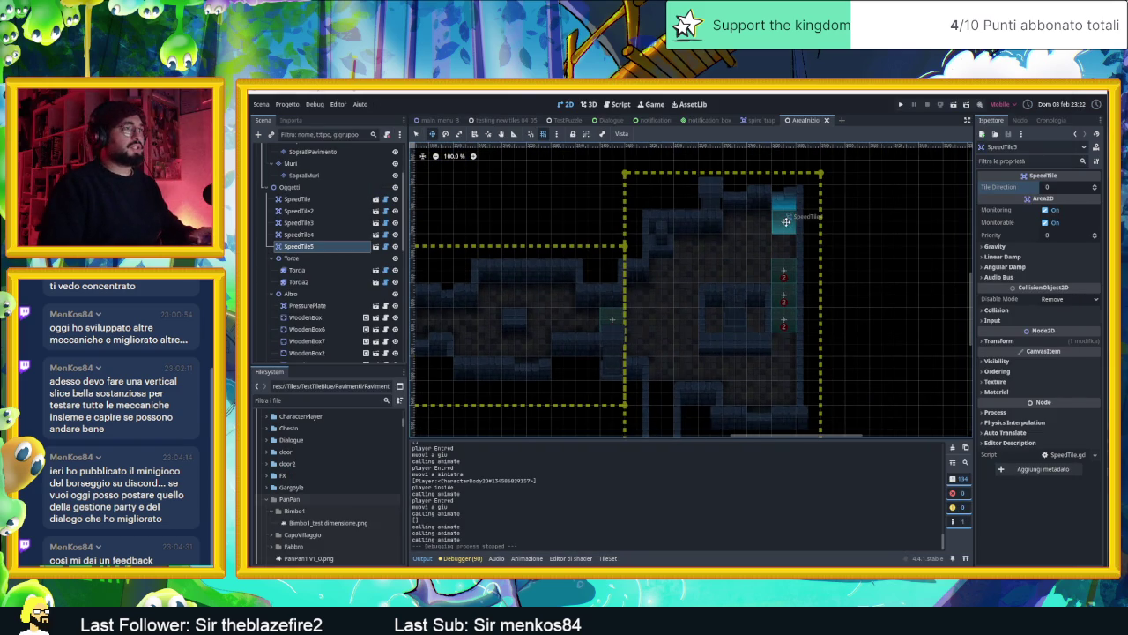
{"action": "left_click", "coordinate": [416, 133]}
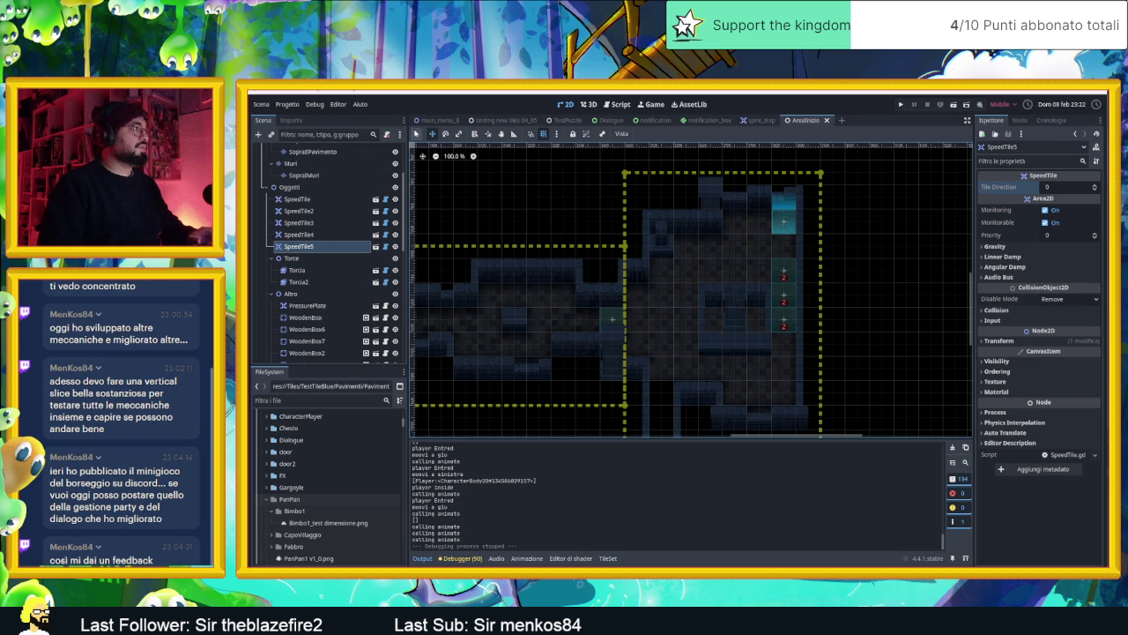
{"action": "left_click", "coordinate": [784, 228]}
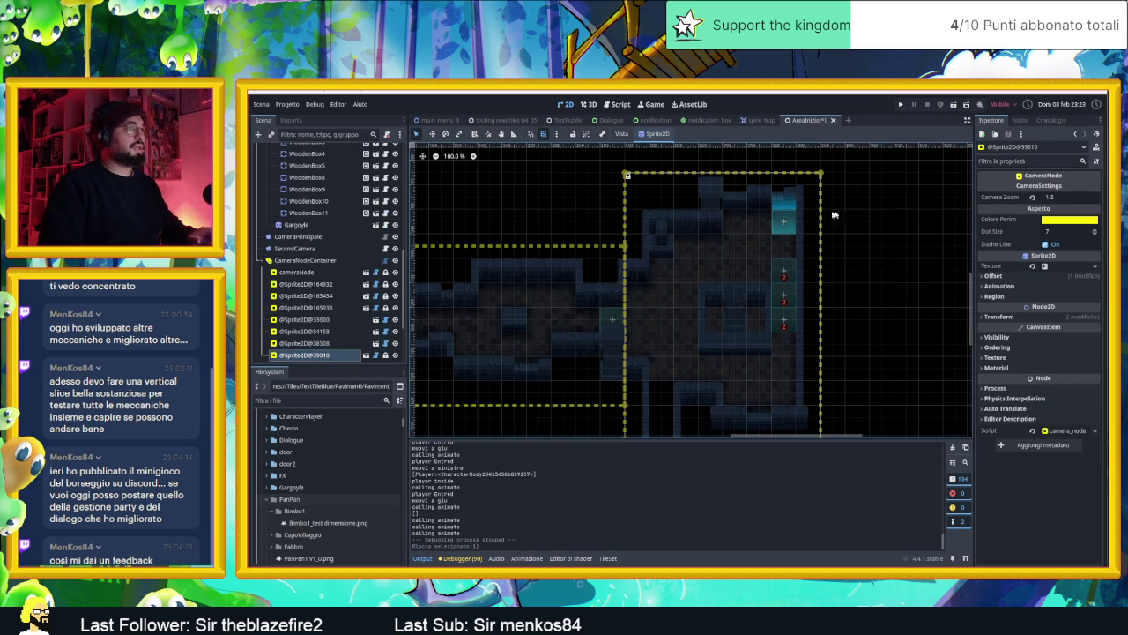
{"action": "left_click", "coordinate": [784, 220]}
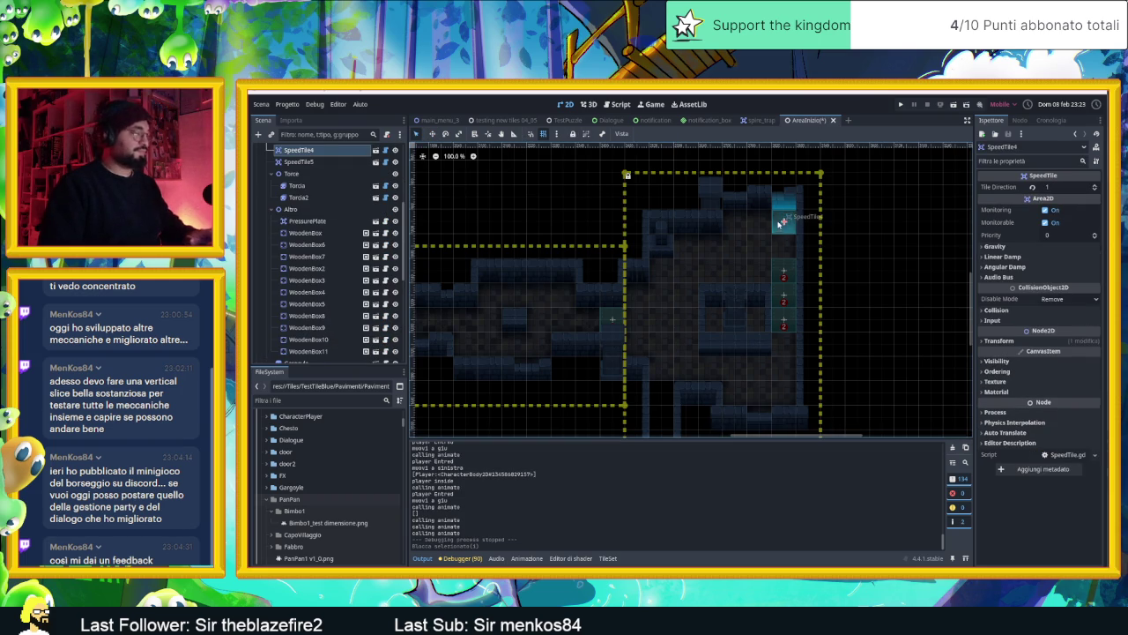
{"action": "key", "text": "ctrl+d"}
{"action": "left_click_drag", "start_coordinate": [779, 223], "coordinate": [733, 221]}
- Set the new tile's Tile Direction to 2 and run the game, saving the scene
{"action": "scroll", "coordinate": [750, 218], "scroll_direction": "up", "scroll_amount": 3}
{"action": "scroll", "coordinate": [750, 218], "scroll_direction": "up", "scroll_amount": 1}
{"action": "left_click", "coordinate": [1096, 187]}
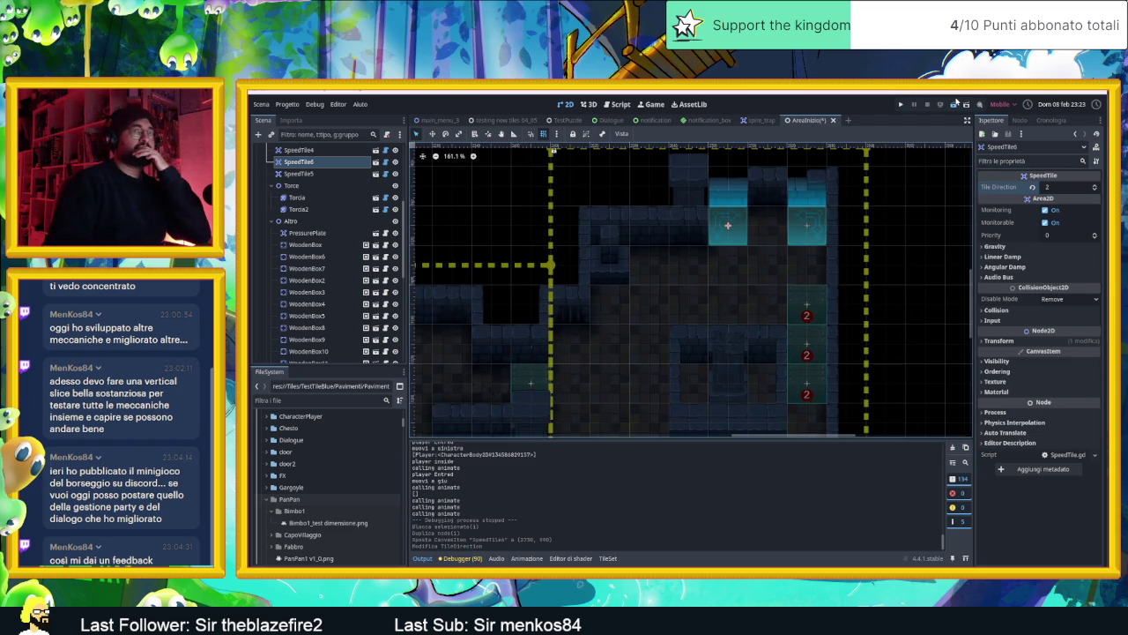
{"action": "left_click", "coordinate": [954, 101]}
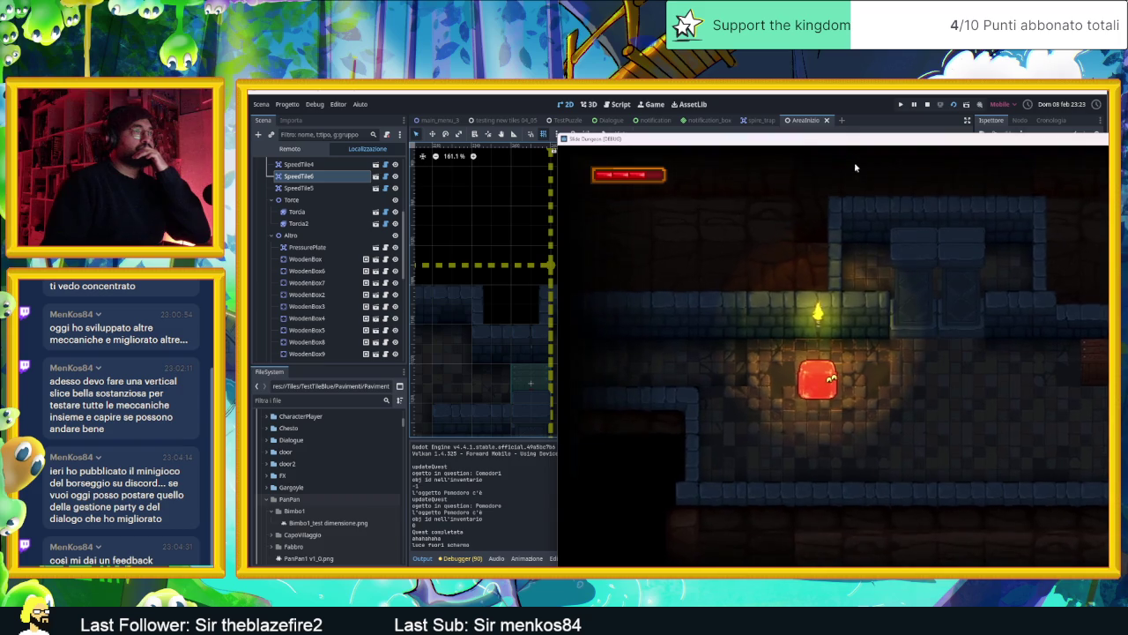
- Move the game window into view and slide the slime via the arrow tile to the green exit
{"action": "left_click_drag", "start_coordinate": [833, 142], "coordinate": [580, 103]}
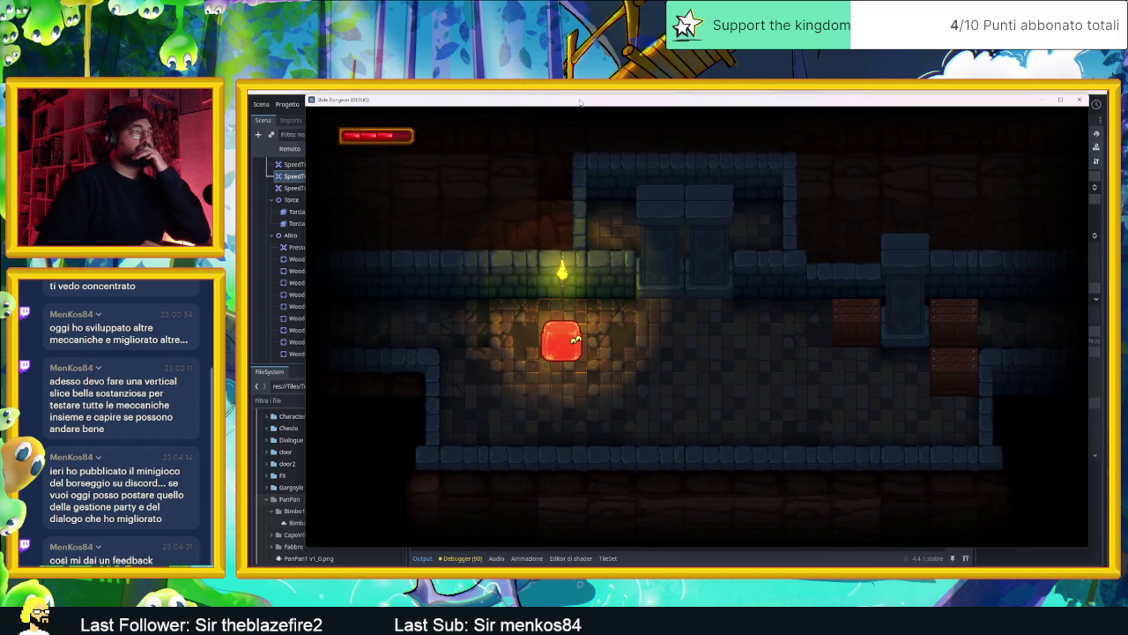
{"action": "key", "text": "Down"}
{"action": "key", "text": "Right"}
{"action": "key", "text": "Up"}
{"action": "key", "text": "Down"}
{"action": "key", "text": "Up"}
{"action": "key", "text": "Up"}
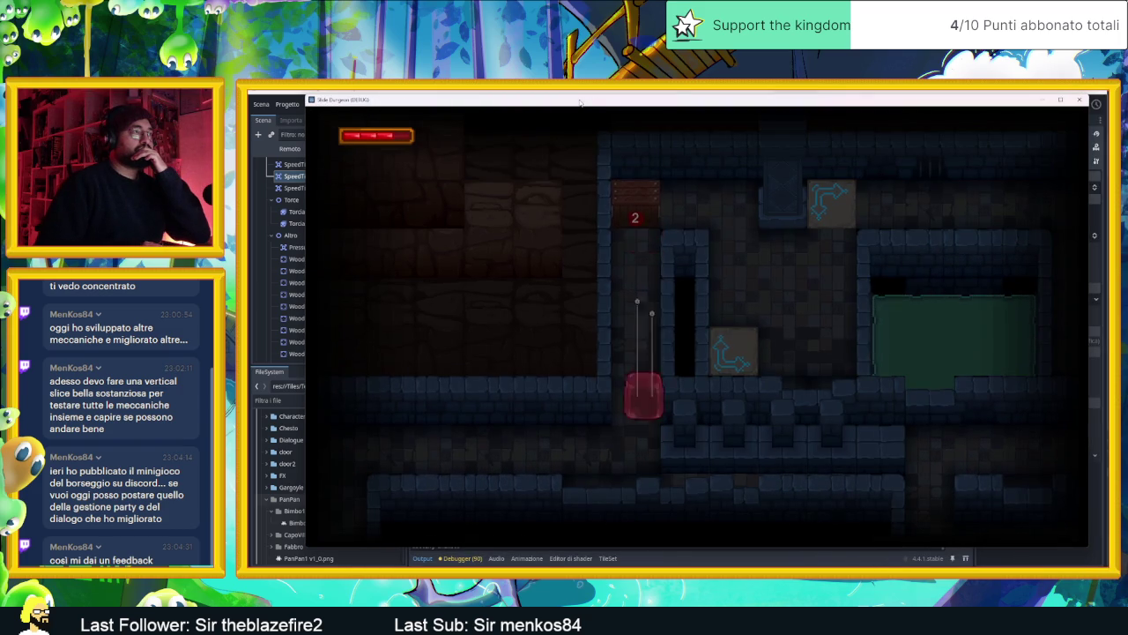
{"action": "key", "text": "Down"}
- Slide the slime left, then up and right through to the new room
{"action": "key", "text": "Up"}
{"action": "key", "text": "Down"}
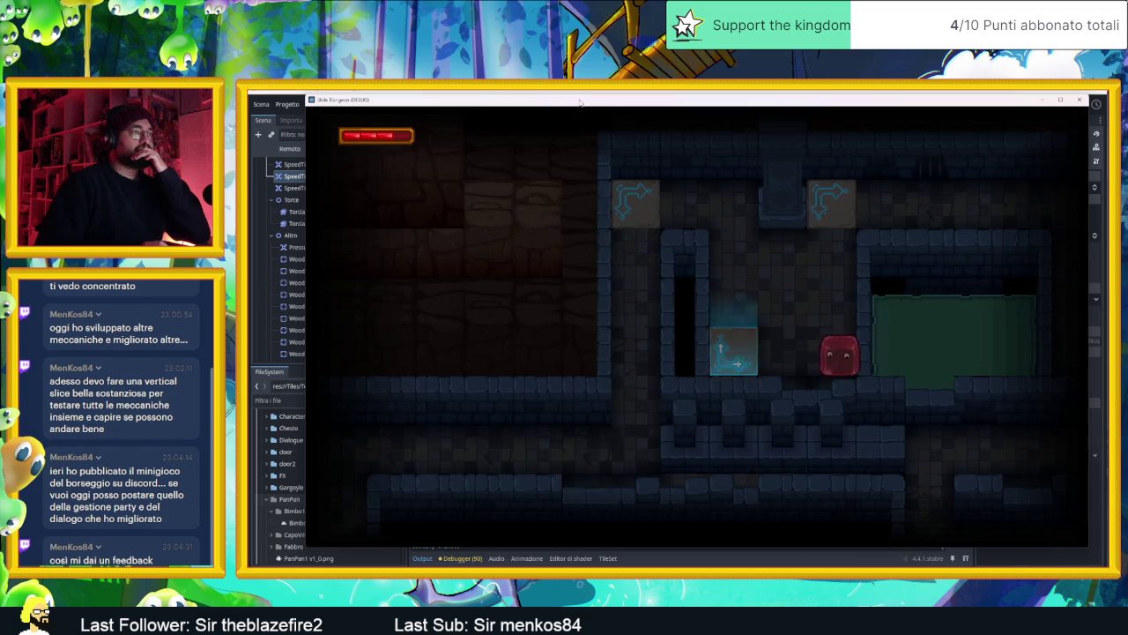
{"action": "key", "text": "Right"}
{"action": "key", "text": "Down"}
{"action": "key", "text": "Left"}
{"action": "key", "text": "Up"}
{"action": "key", "text": "Right"}
{"action": "key", "text": "Up"}
{"action": "key", "text": "Right"}
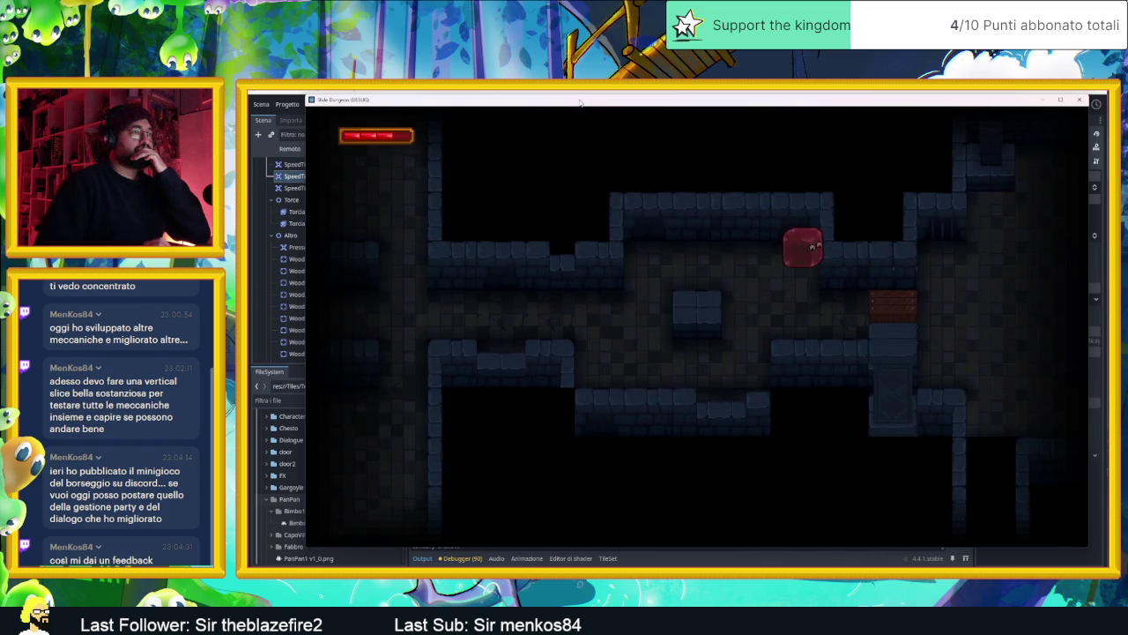
{"action": "key", "text": "Down"}
{"action": "key", "text": "Left"}
{"action": "key", "text": "Right"}
{"action": "key", "text": "Right"}
{"action": "key", "text": "Right"}
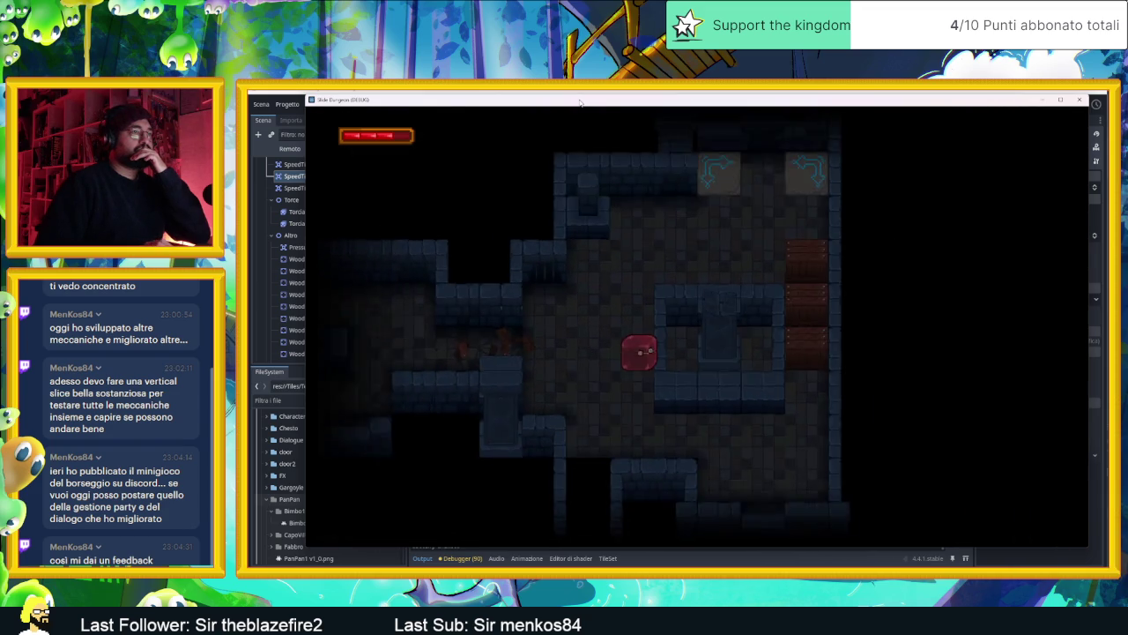
- Ride the new arrow tile, bounce between both tiles, hit the crate down to 1, then close the game
{"action": "key", "text": "Up"}
{"action": "key", "text": "Right"}
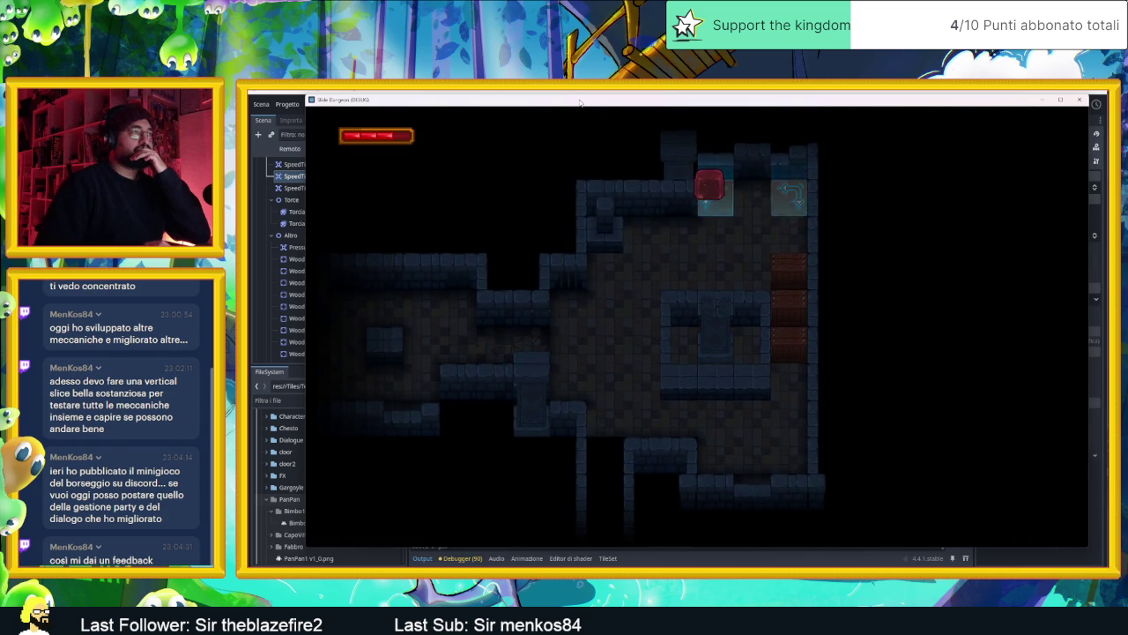
{"action": "key", "text": "Down"}
{"action": "key", "text": "Up"}
{"action": "key", "text": "Up"}
{"action": "key", "text": "Left"}
{"action": "key", "text": "Right"}
{"action": "key", "text": "Left"}
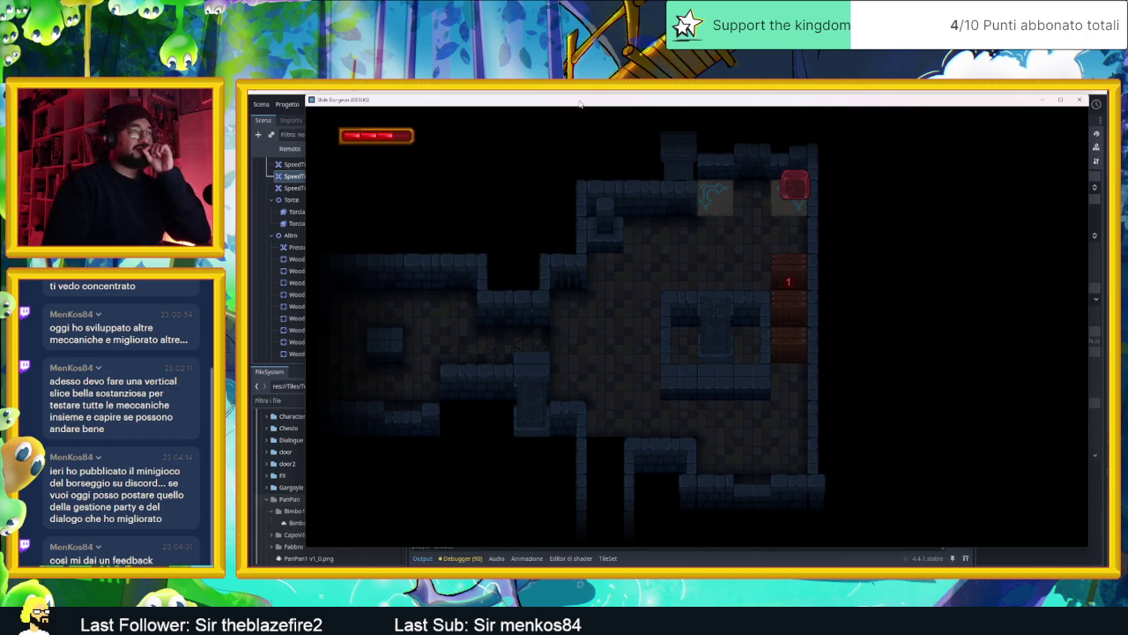
{"action": "left_click", "coordinate": [1078, 100]}
{"action": "scroll", "coordinate": [700, 208], "scroll_direction": "down", "scroll_amount": 3}
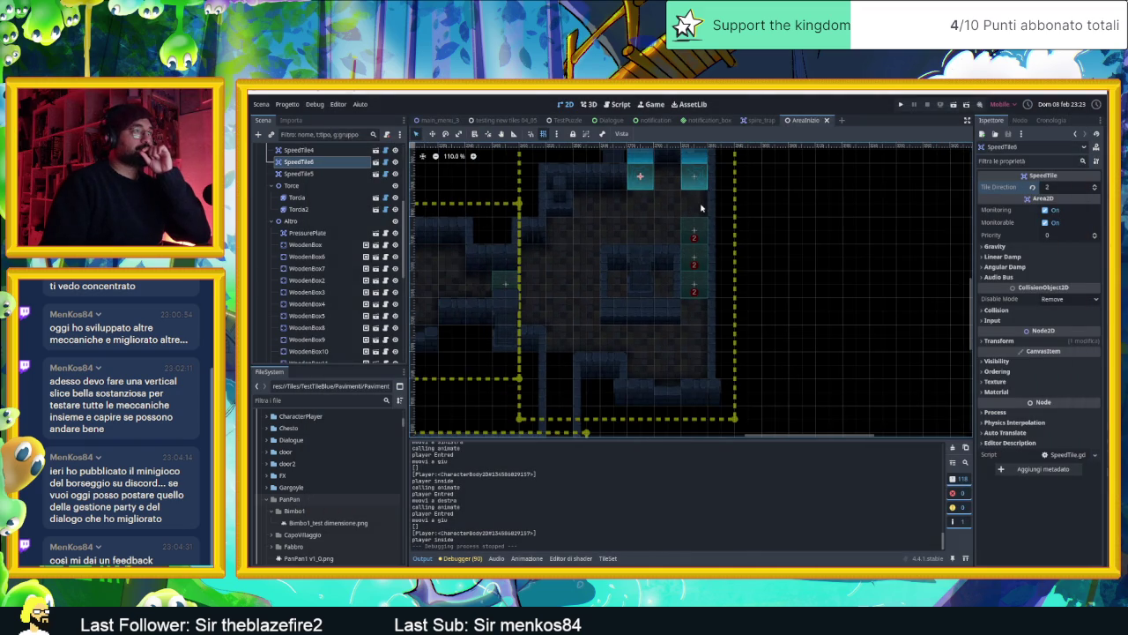
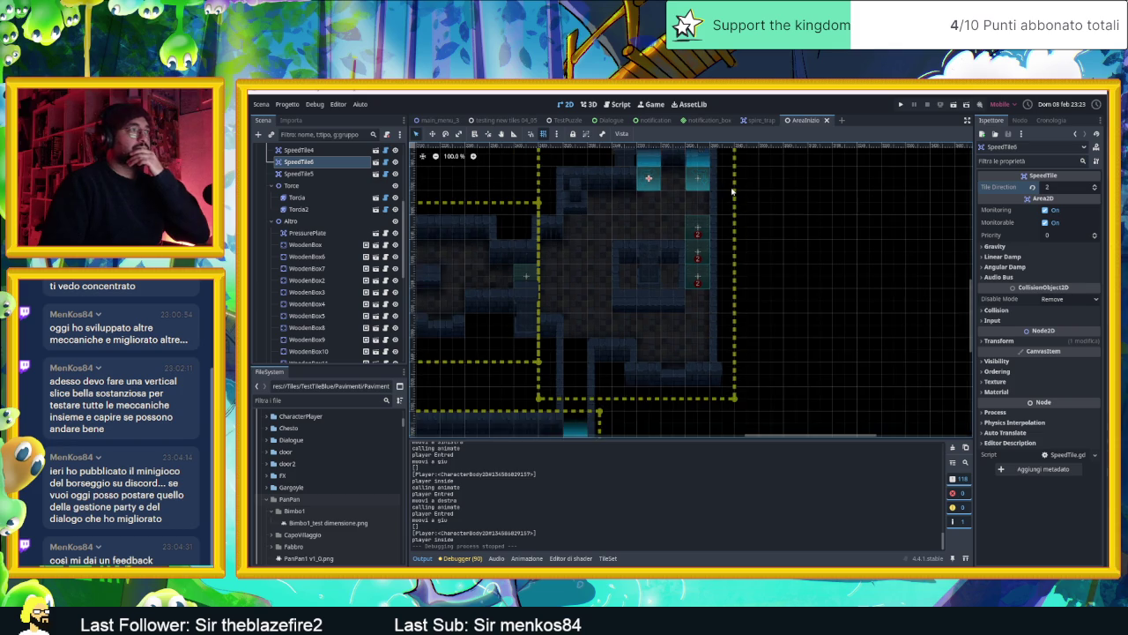
- Inspect the Pavimento floor layer's tileset, then select the Muri wall layer
{"action": "scroll", "coordinate": [684, 223], "scroll_direction": "down", "scroll_amount": 1}
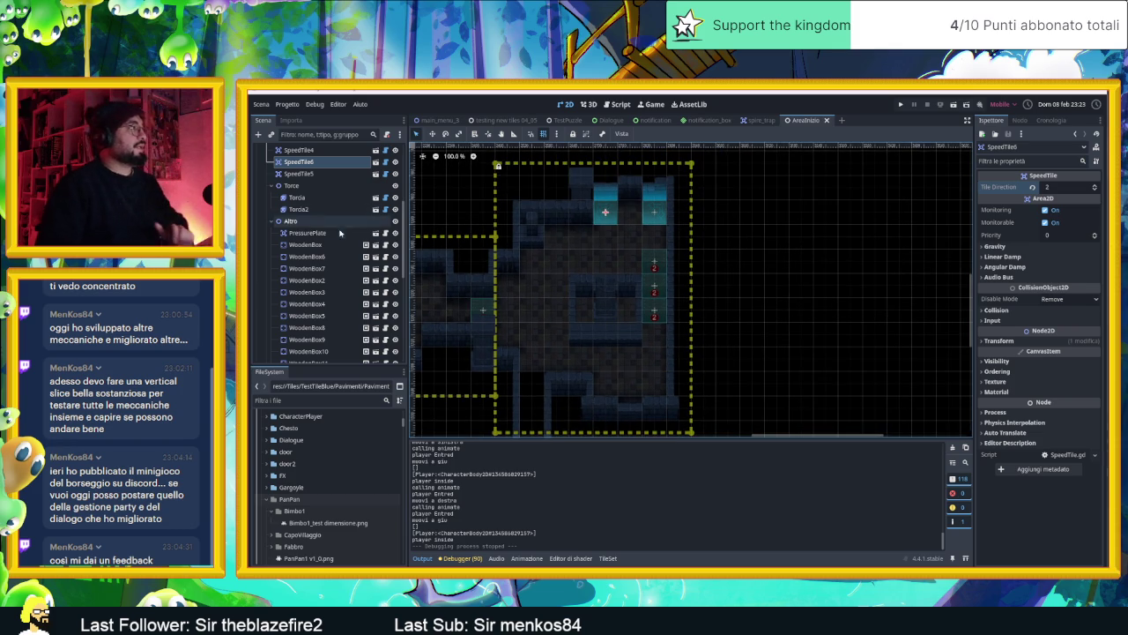
{"action": "scroll", "coordinate": [331, 184], "scroll_direction": "up", "scroll_amount": 5}
{"action": "left_click", "coordinate": [333, 181]}
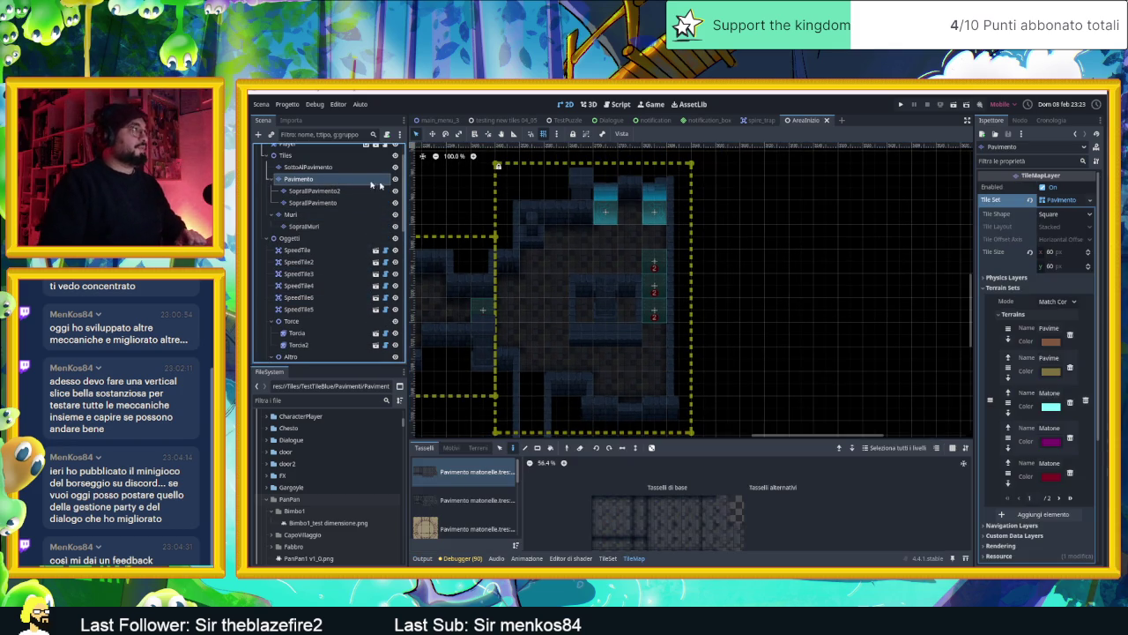
{"action": "left_click", "coordinate": [609, 557]}
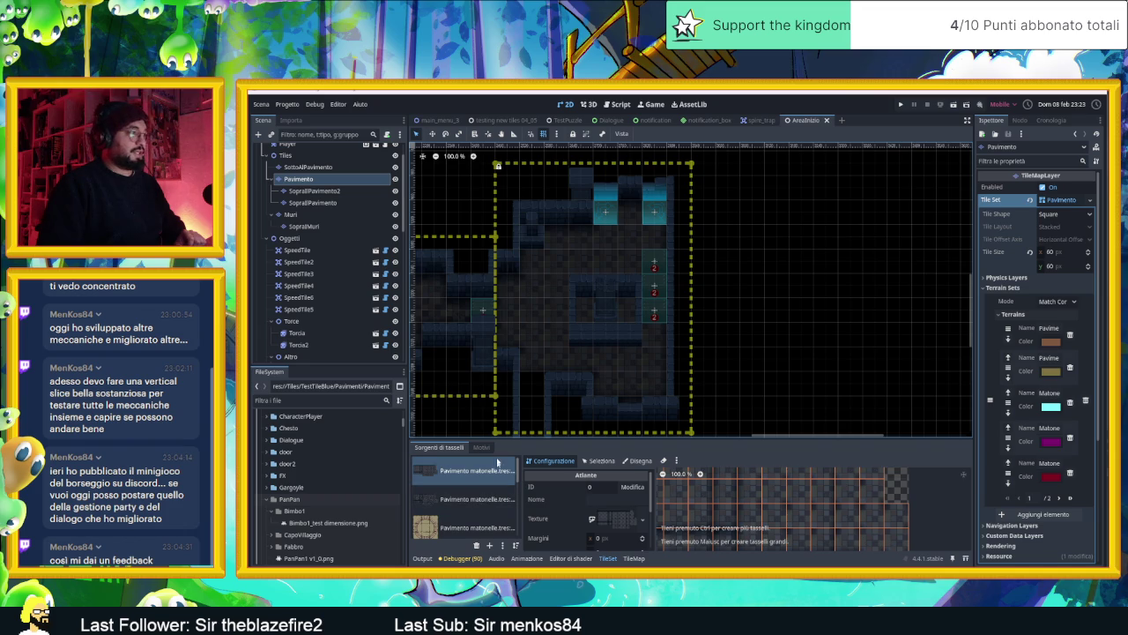
{"action": "left_click", "coordinate": [634, 560]}
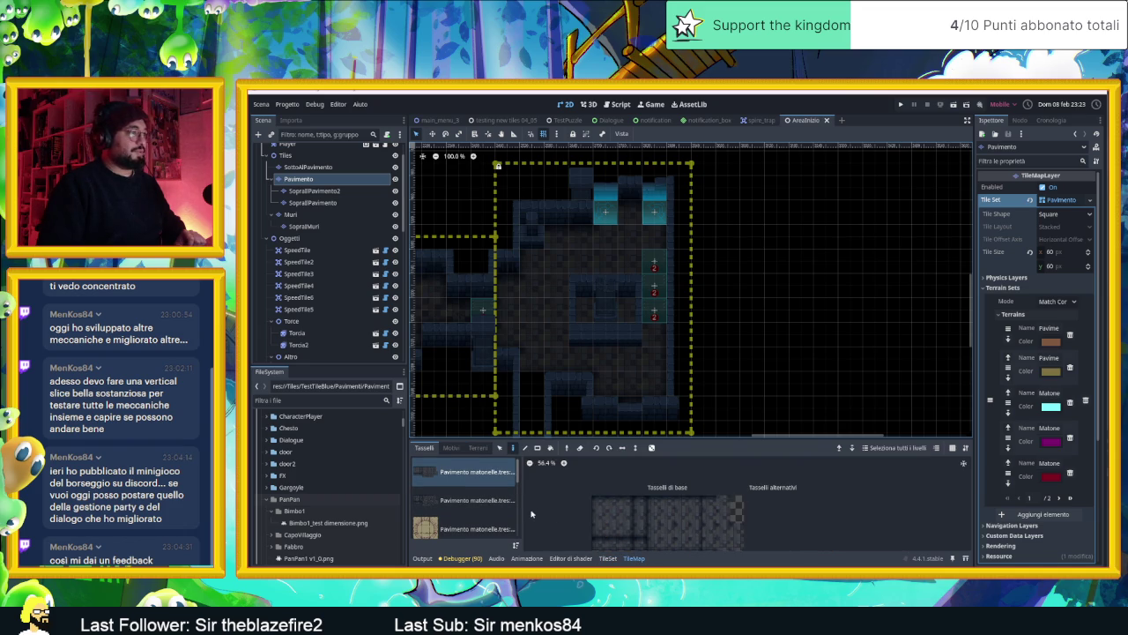
{"action": "left_click", "coordinate": [290, 214]}
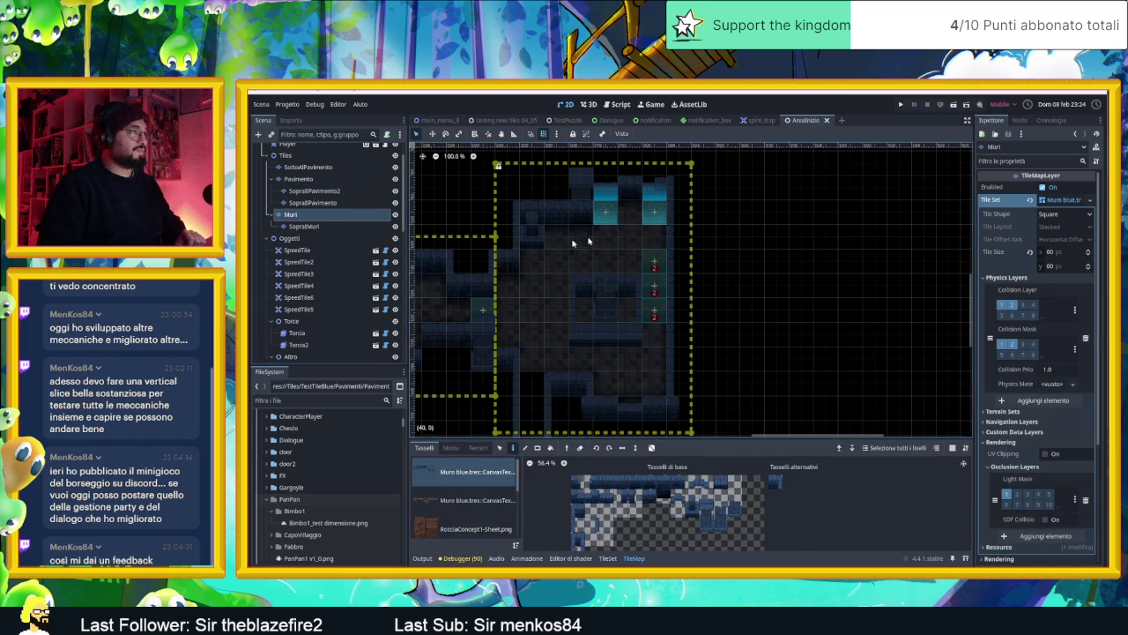
- Move SpeedTile4 one tile to the right
{"action": "scroll", "coordinate": [696, 193], "scroll_direction": "up", "scroll_amount": 1}
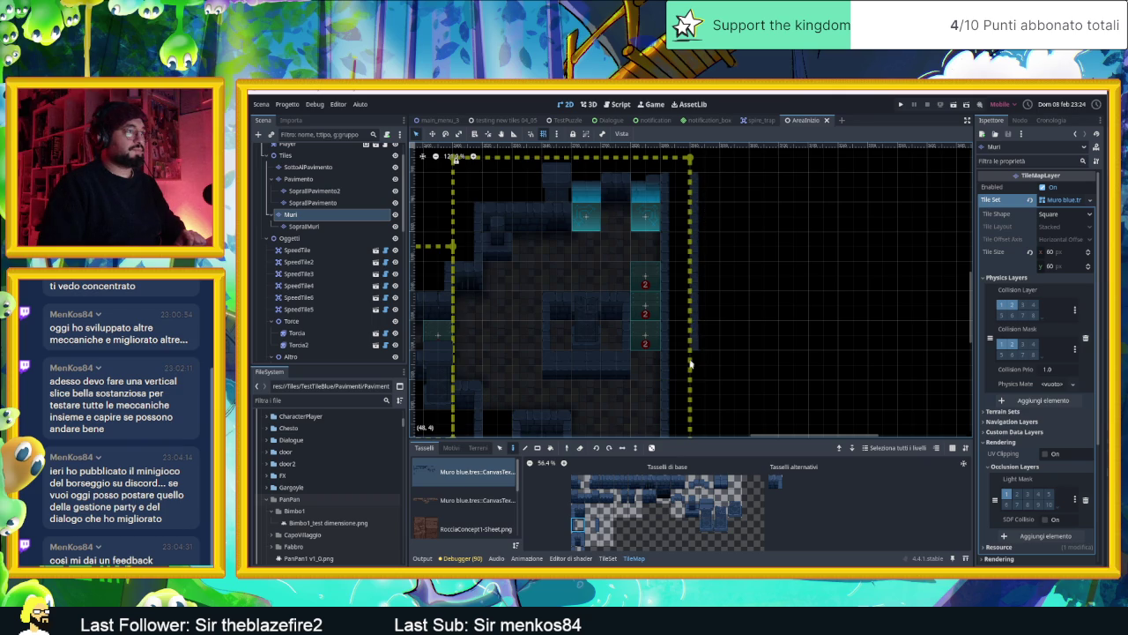
{"action": "left_click_drag", "start_coordinate": [691, 384], "coordinate": [705, 289]}
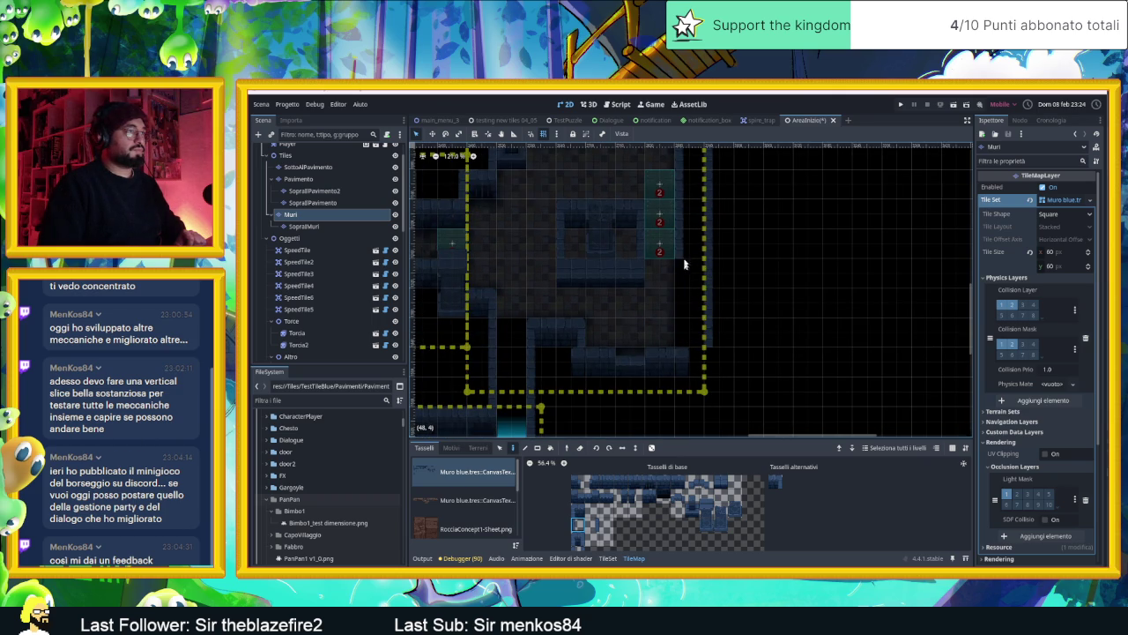
{"action": "left_click_drag", "start_coordinate": [678, 204], "coordinate": [654, 262]}
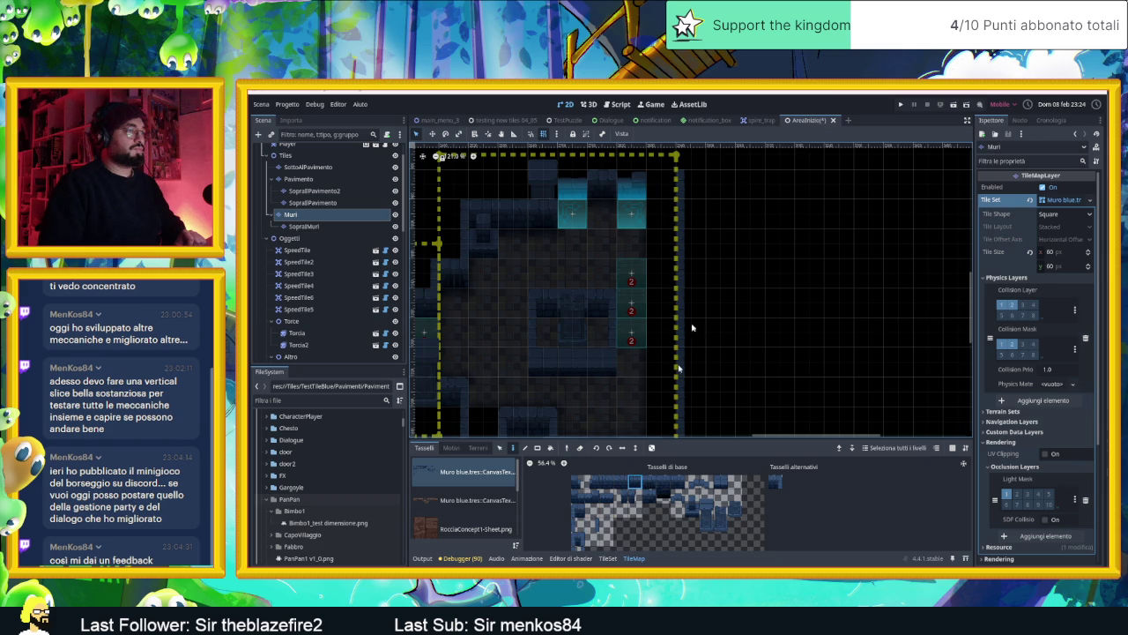
{"action": "scroll", "coordinate": [690, 296], "scroll_direction": "up", "scroll_amount": 2}
{"action": "scroll", "coordinate": [690, 297], "scroll_direction": "down", "scroll_amount": 2}
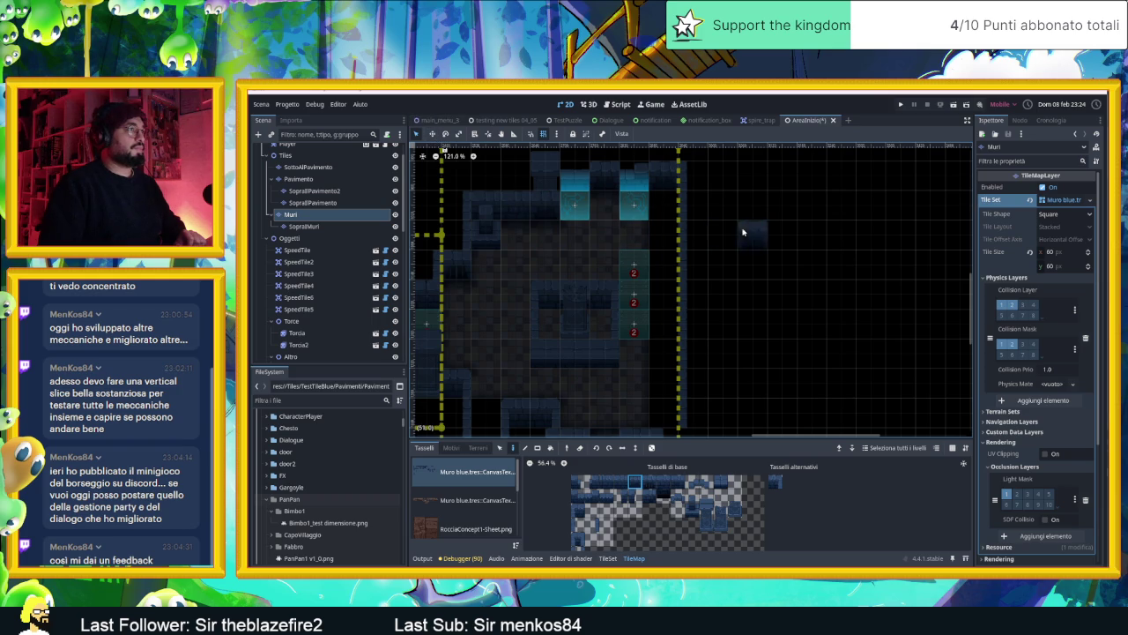
{"action": "scroll", "coordinate": [286, 161], "scroll_direction": "up", "scroll_amount": 2}
{"action": "left_click", "coordinate": [286, 162]}
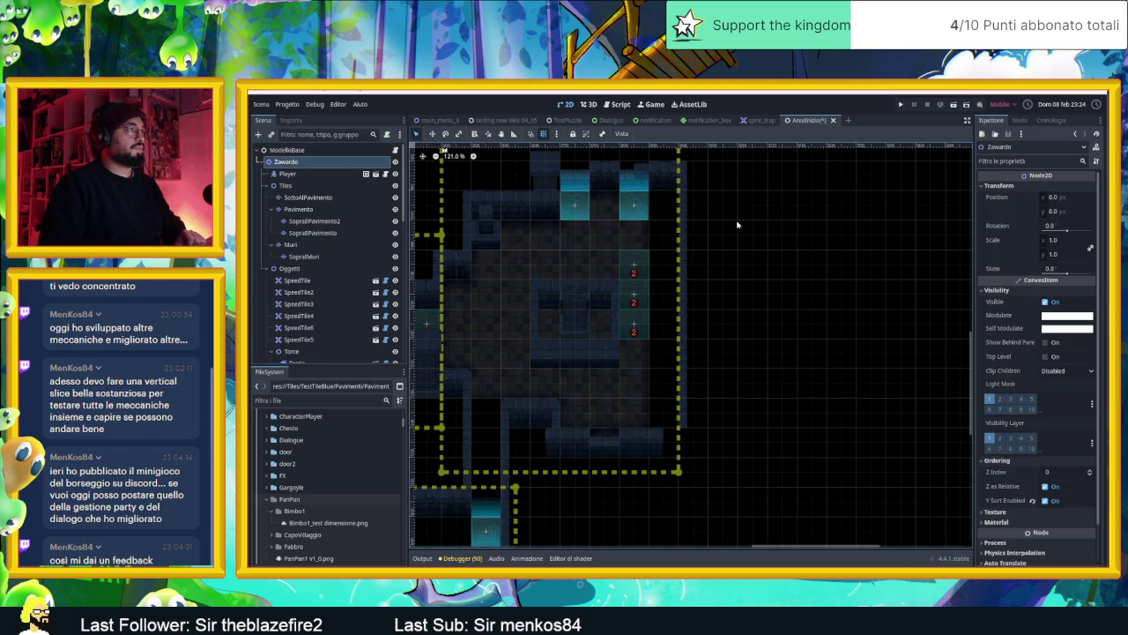
{"action": "left_click_drag", "start_coordinate": [641, 209], "coordinate": [663, 204]}
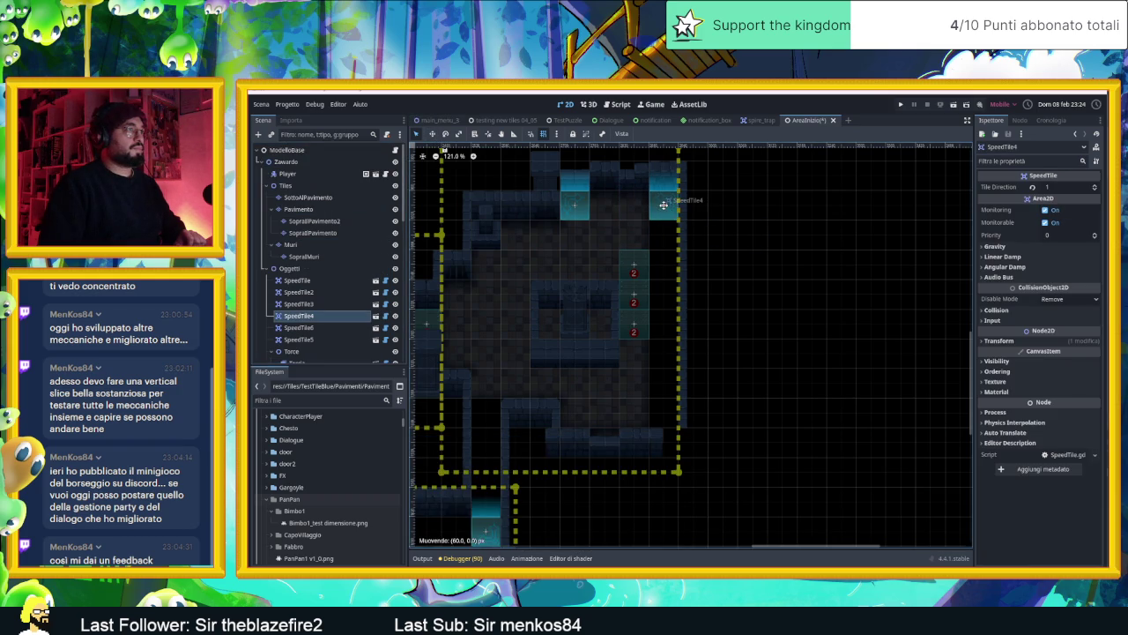
{"action": "left_click", "coordinate": [756, 223]}
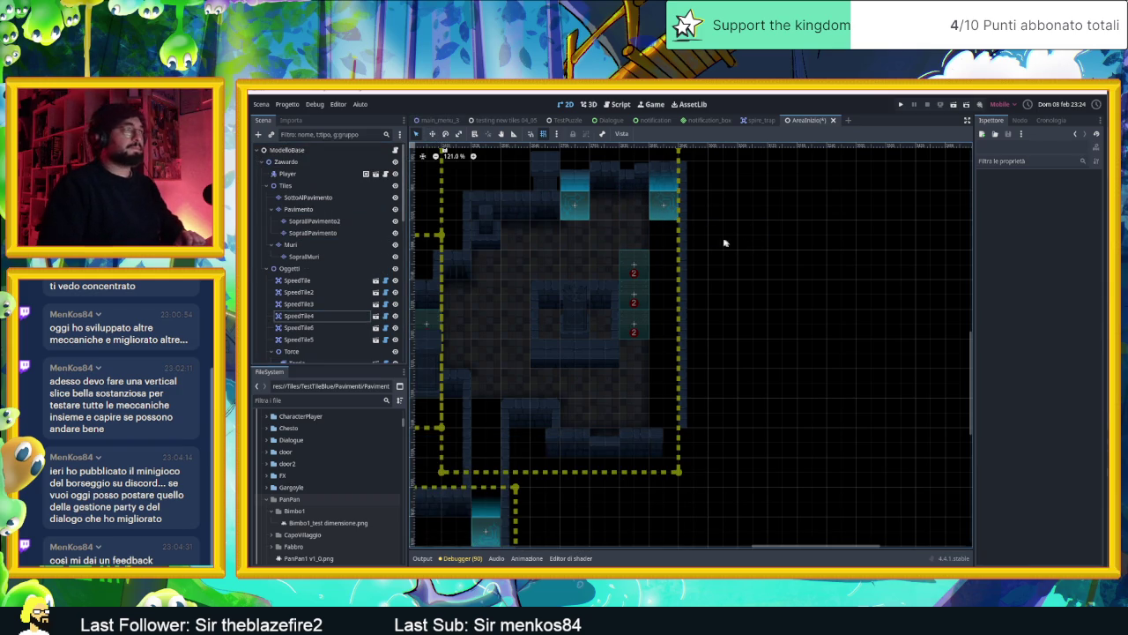
- Move wooden boxes 9–11 one tile right together, then save and run the scene
{"action": "left_click", "coordinate": [634, 265]}
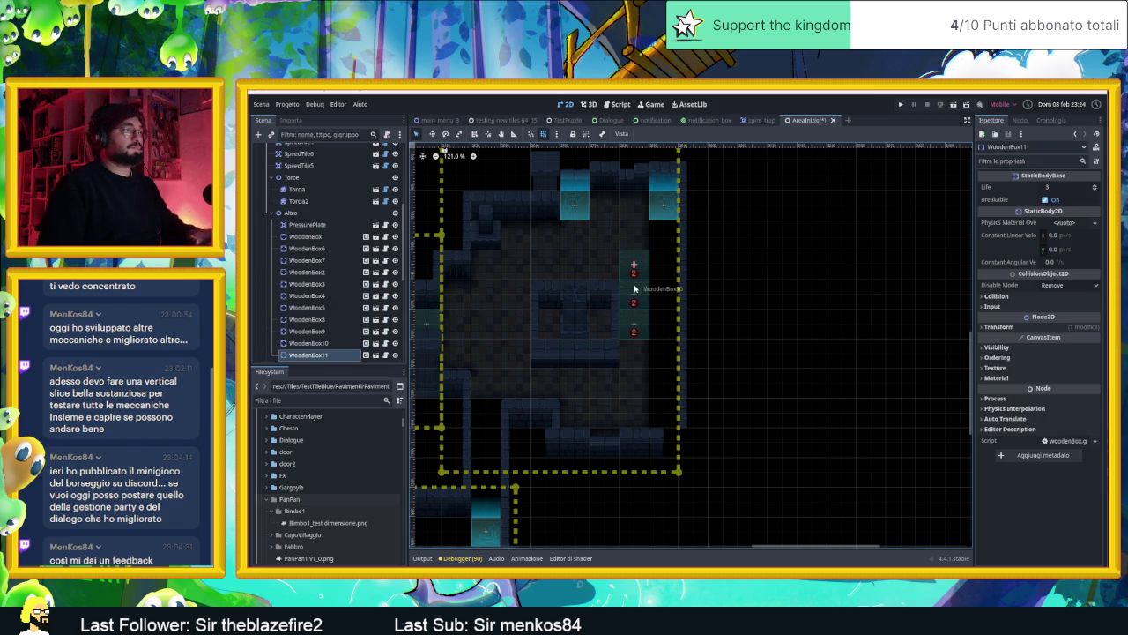
{"action": "left_click", "coordinate": [633, 296], "text": "shift"}
{"action": "left_click", "coordinate": [633, 322], "text": "shift"}
{"action": "left_click_drag", "start_coordinate": [633, 323], "coordinate": [658, 314]}
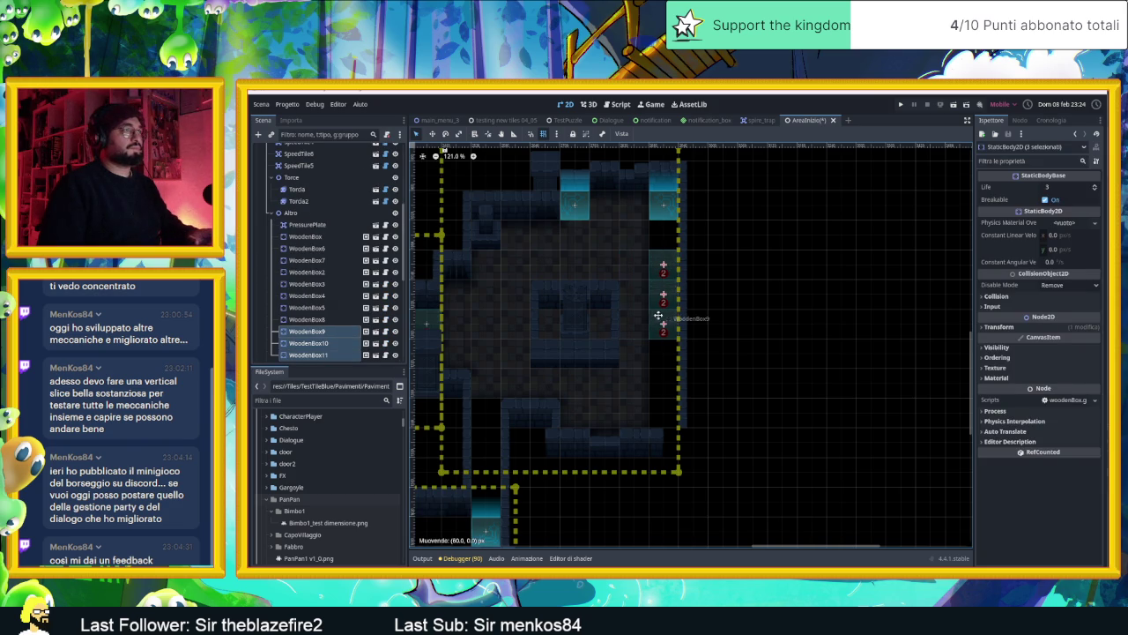
{"action": "left_click", "coordinate": [740, 296]}
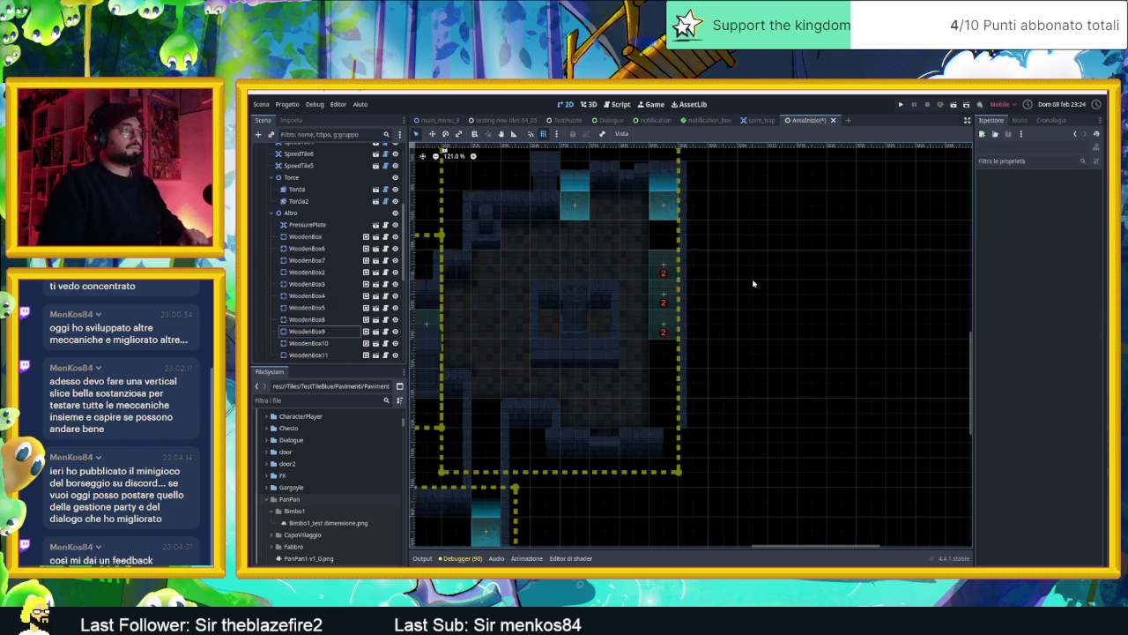
{"action": "left_click", "coordinate": [952, 105]}
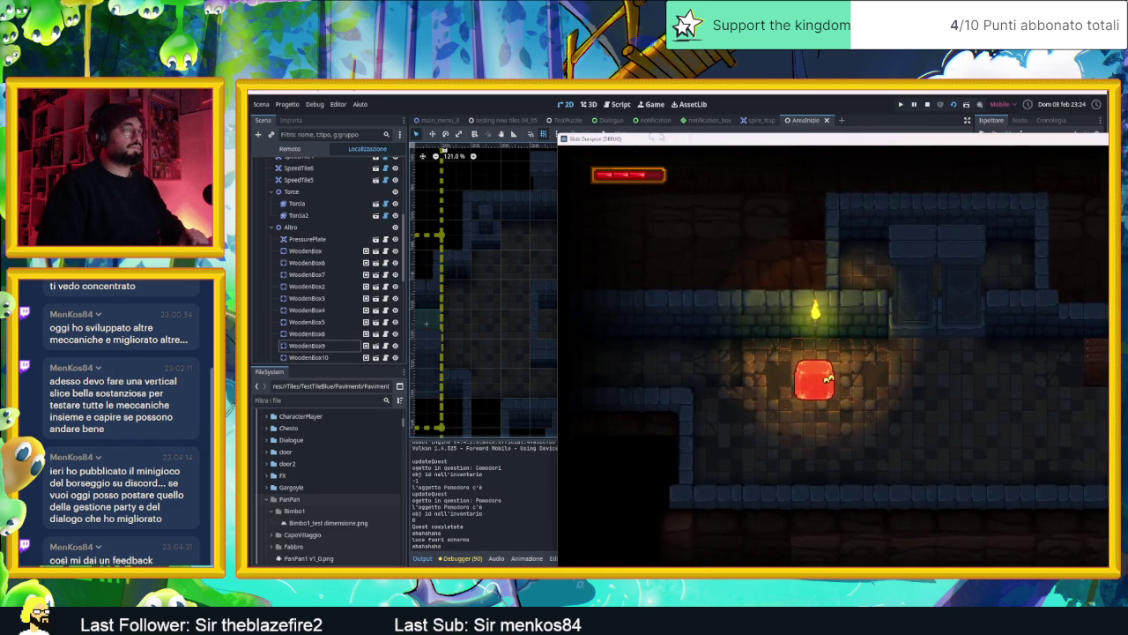
- Reposition the game window and slide the slime through the first room via the arrow tile
{"action": "left_click_drag", "start_coordinate": [637, 136], "coordinate": [373, 112]}
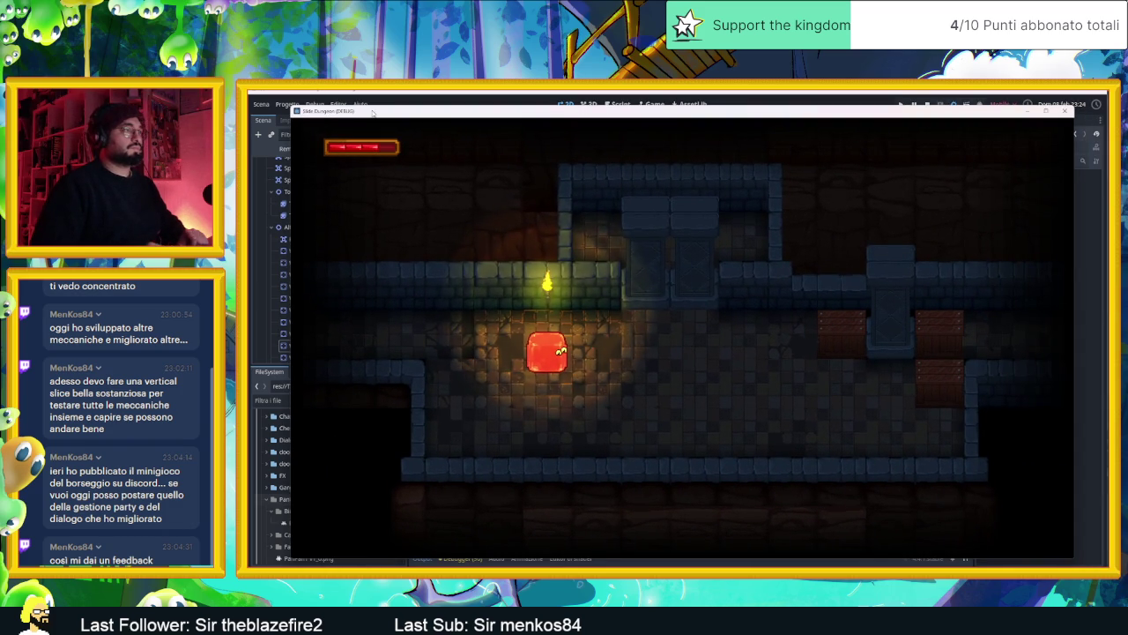
{"action": "key", "text": "Right"}
{"action": "key", "text": "Down"}
{"action": "key", "text": "Right"}
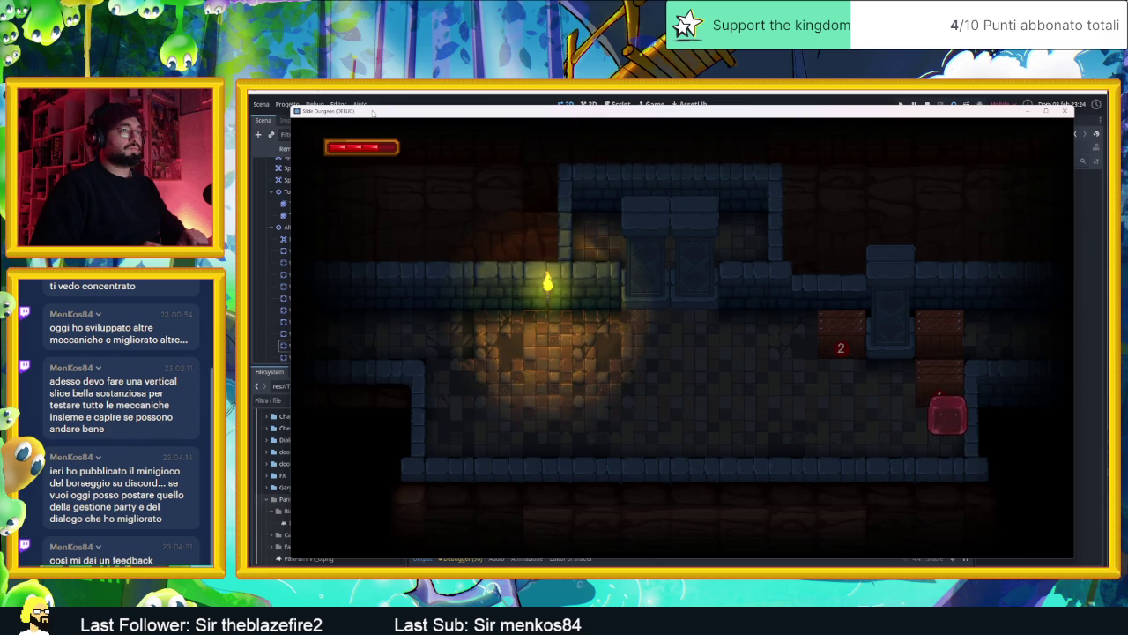
{"action": "key", "text": "Up"}
{"action": "key", "text": "Up"}
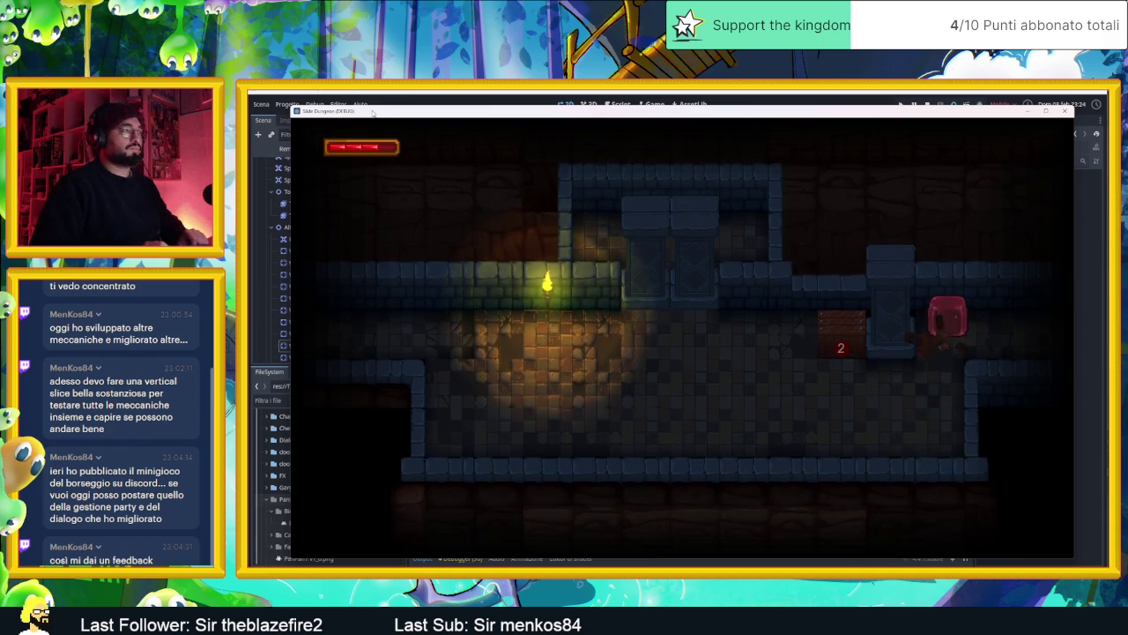
{"action": "key", "text": "Up"}
{"action": "key", "text": "Down"}
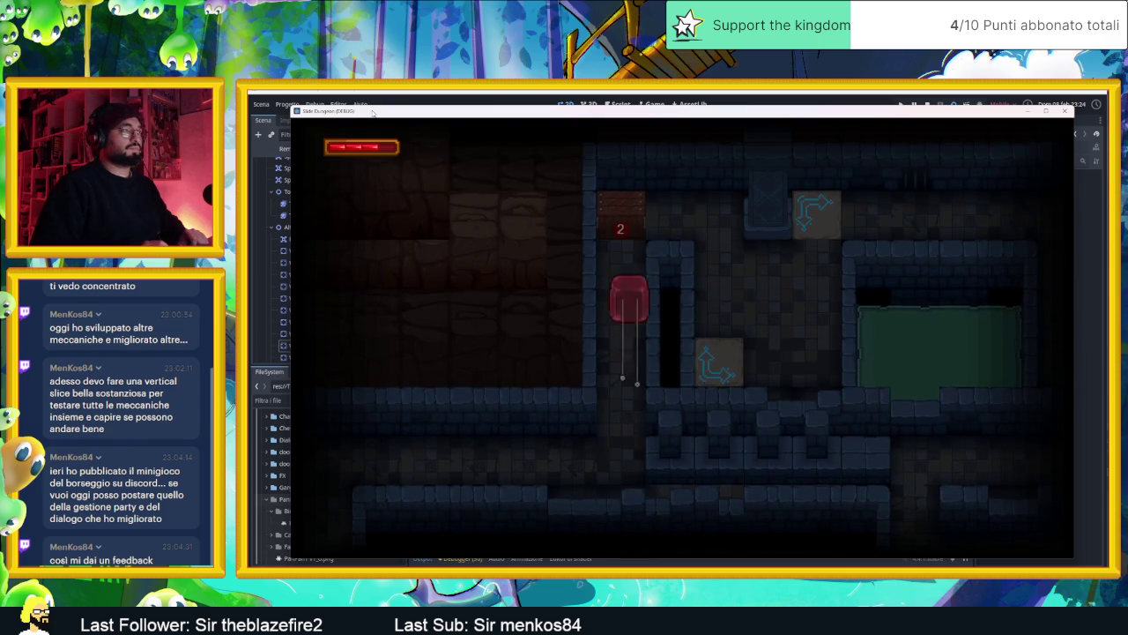
{"action": "key", "text": "Up"}
{"action": "key", "text": "Right"}
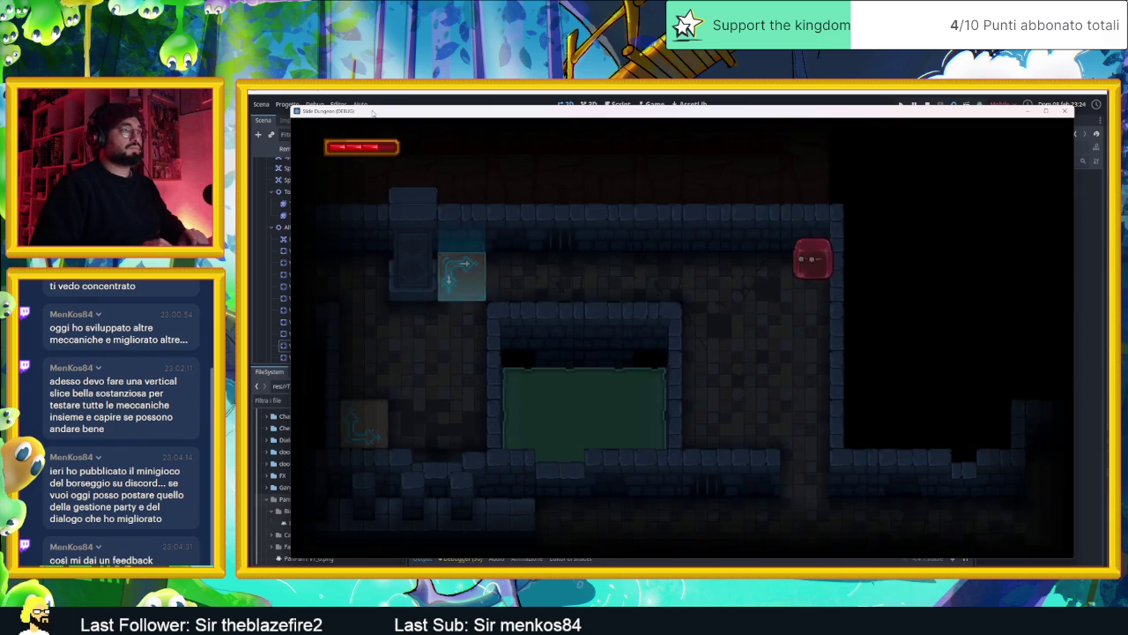
{"action": "key", "text": "Left"}
- Slide the slime through later rooms and teleporters, break the last wooden box, then close the game
{"action": "key", "text": "Up"}
{"action": "key", "text": "Right"}
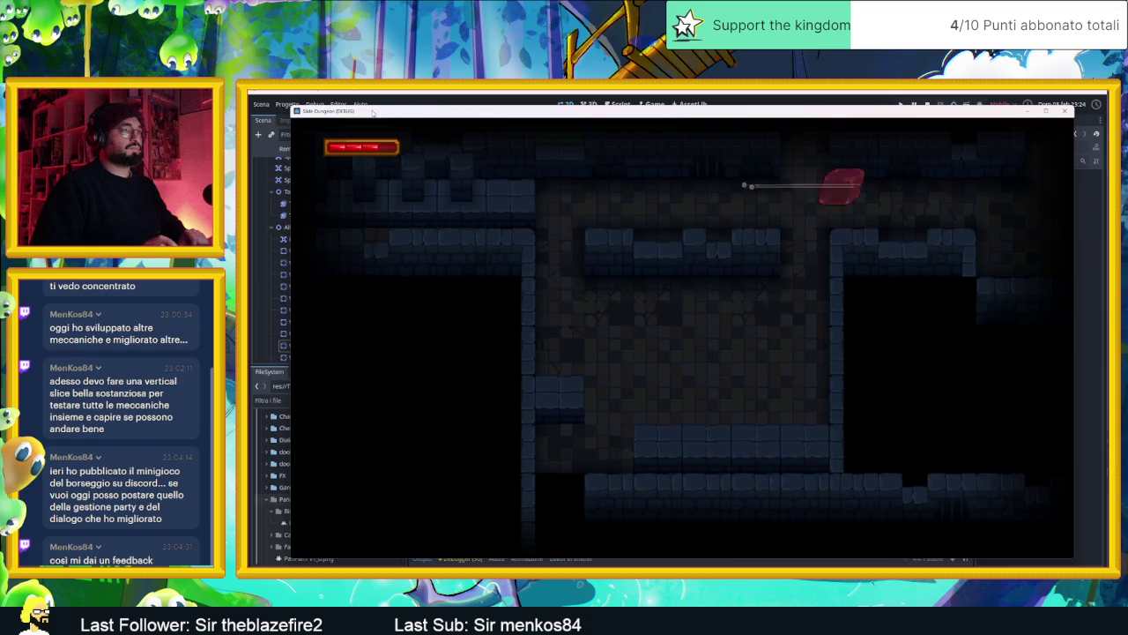
{"action": "key", "text": "Up"}
{"action": "key", "text": "Right"}
{"action": "key", "text": "Down"}
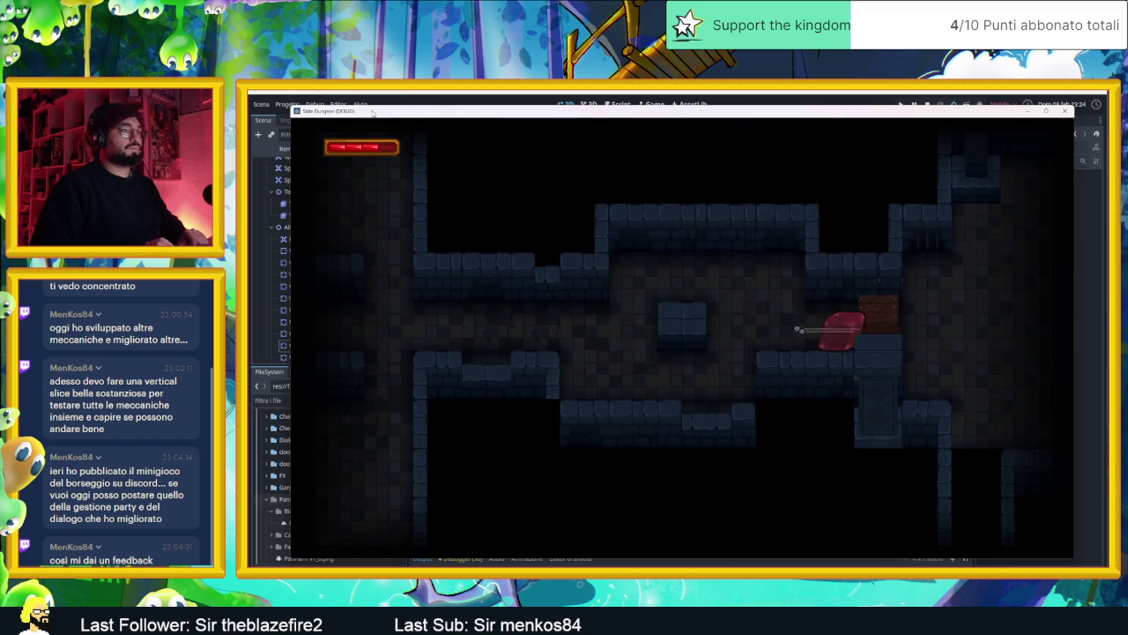
{"action": "key", "text": "Up"}
{"action": "key", "text": "Right"}
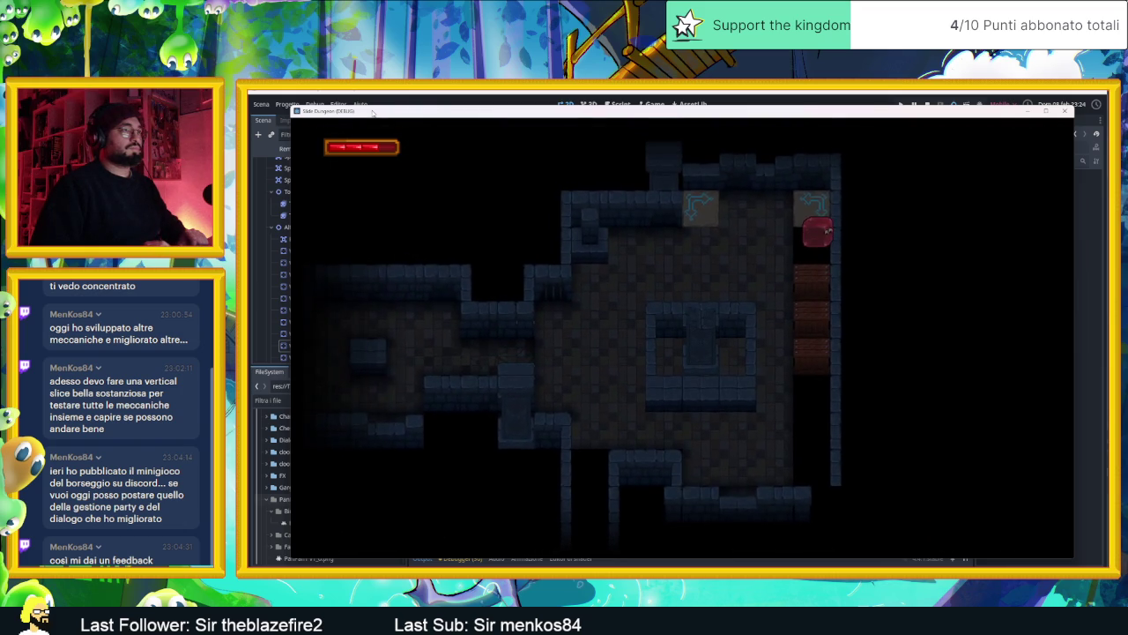
{"action": "key", "text": "Up"}
{"action": "key", "text": "Up"}
{"action": "key", "text": "Up"}
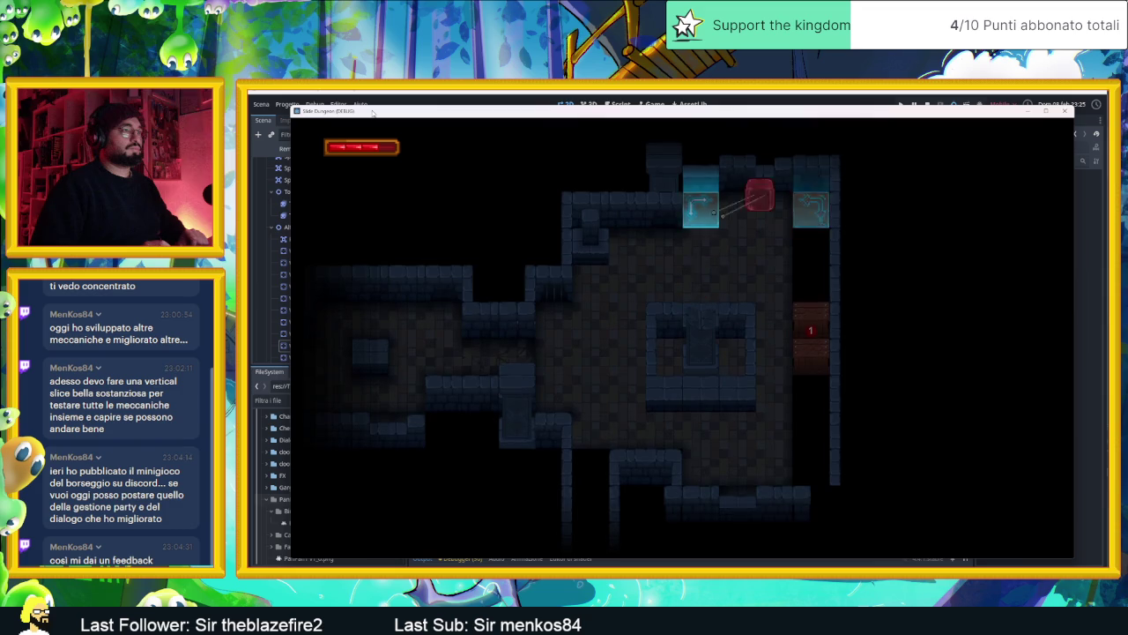
{"action": "key", "text": "Down"}
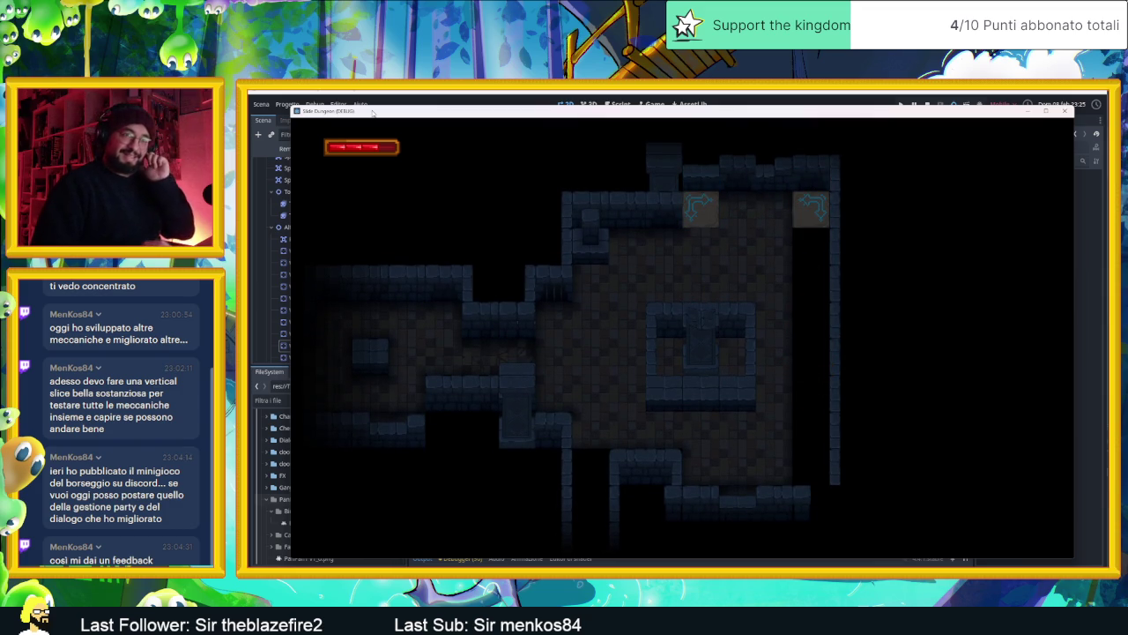
{"action": "left_click", "coordinate": [1068, 113]}
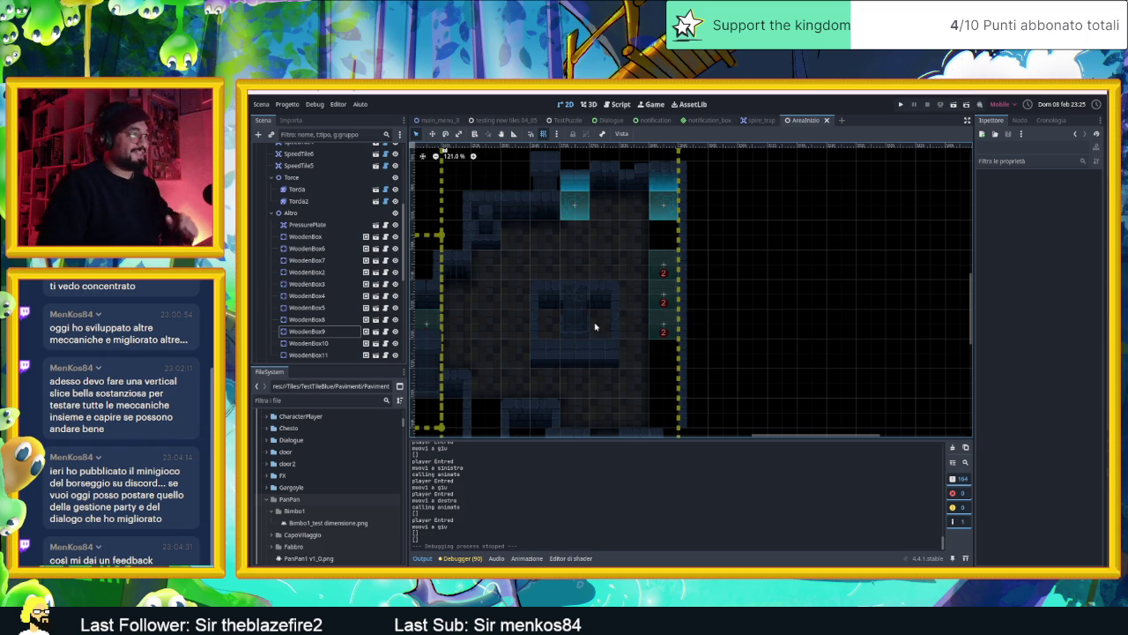
- Check WoodenBox11's properties, then select the Muri wall tile layer
{"action": "scroll", "coordinate": [600, 327], "scroll_direction": "up", "scroll_amount": 3}
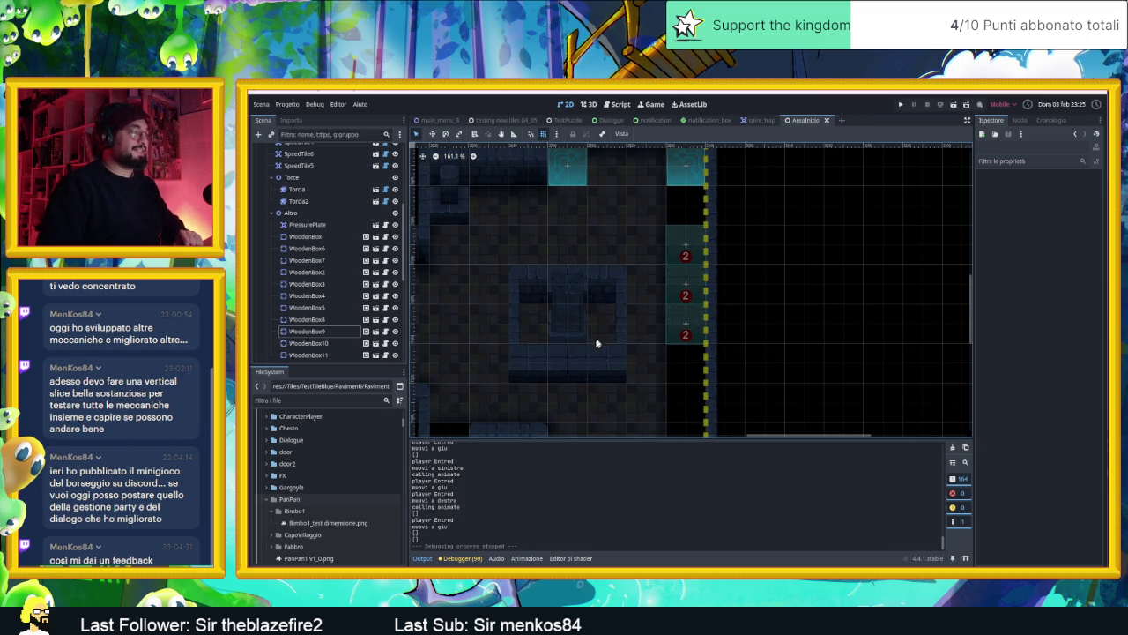
{"action": "scroll", "coordinate": [586, 355], "scroll_direction": "down", "scroll_amount": 3}
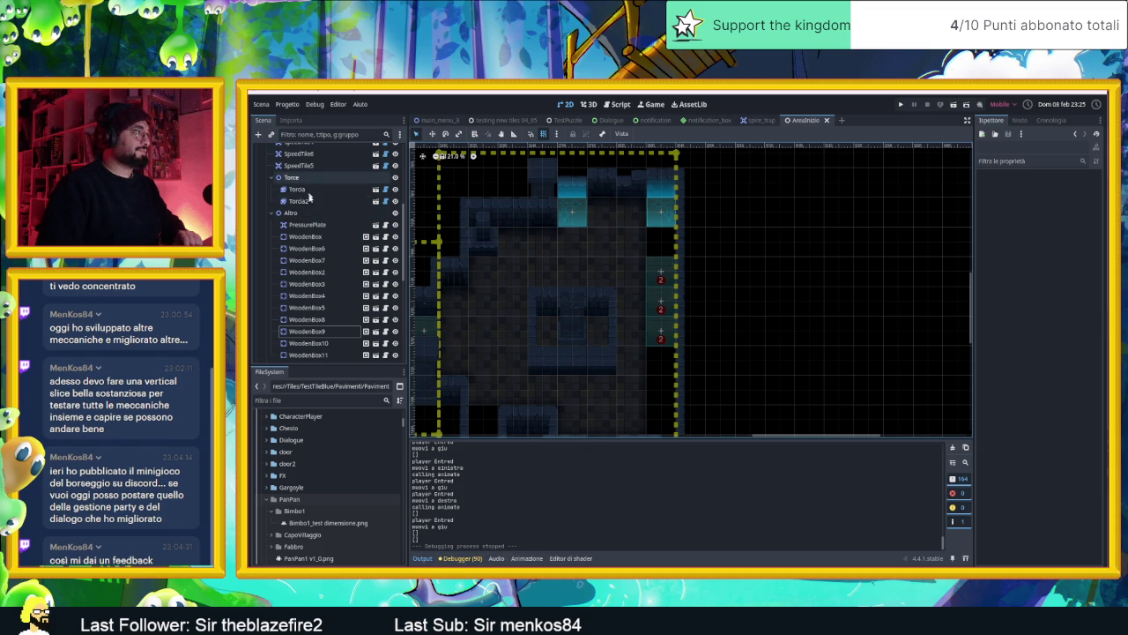
{"action": "scroll", "coordinate": [315, 229], "scroll_direction": "down", "scroll_amount": 3}
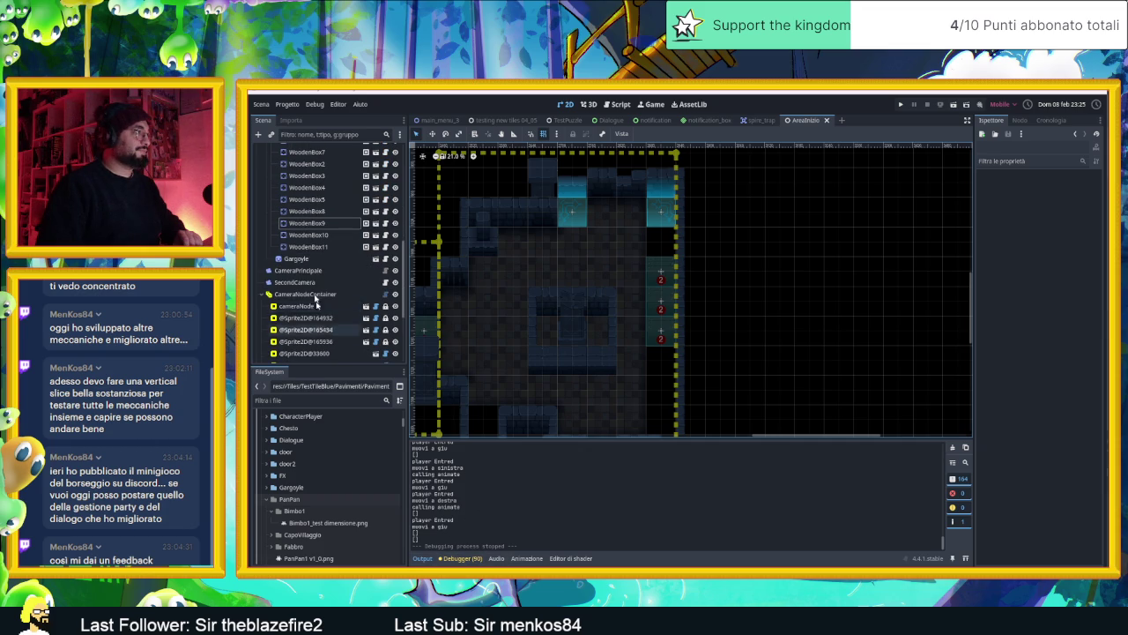
{"action": "left_click", "coordinate": [317, 247]}
{"action": "scroll", "coordinate": [313, 221], "scroll_direction": "up", "scroll_amount": 5}
{"action": "left_click", "coordinate": [311, 217]}
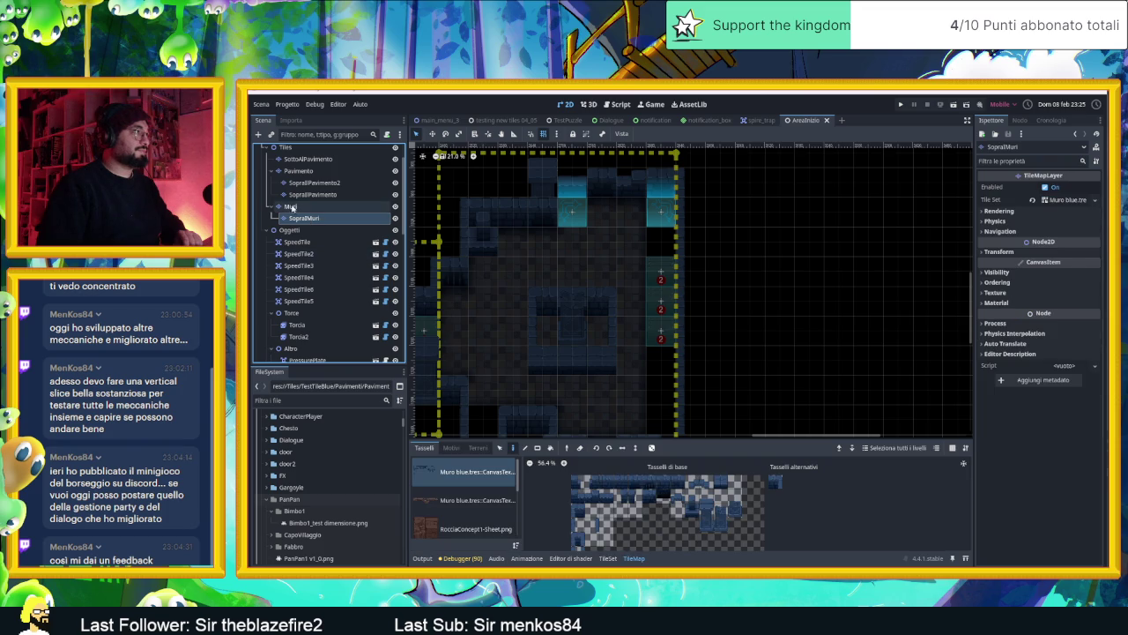
{"action": "left_click", "coordinate": [291, 206]}
- Pick a wall tile from the Muri tile set and paint it into the level
{"action": "scroll", "coordinate": [564, 335], "scroll_direction": "down", "scroll_amount": 3}
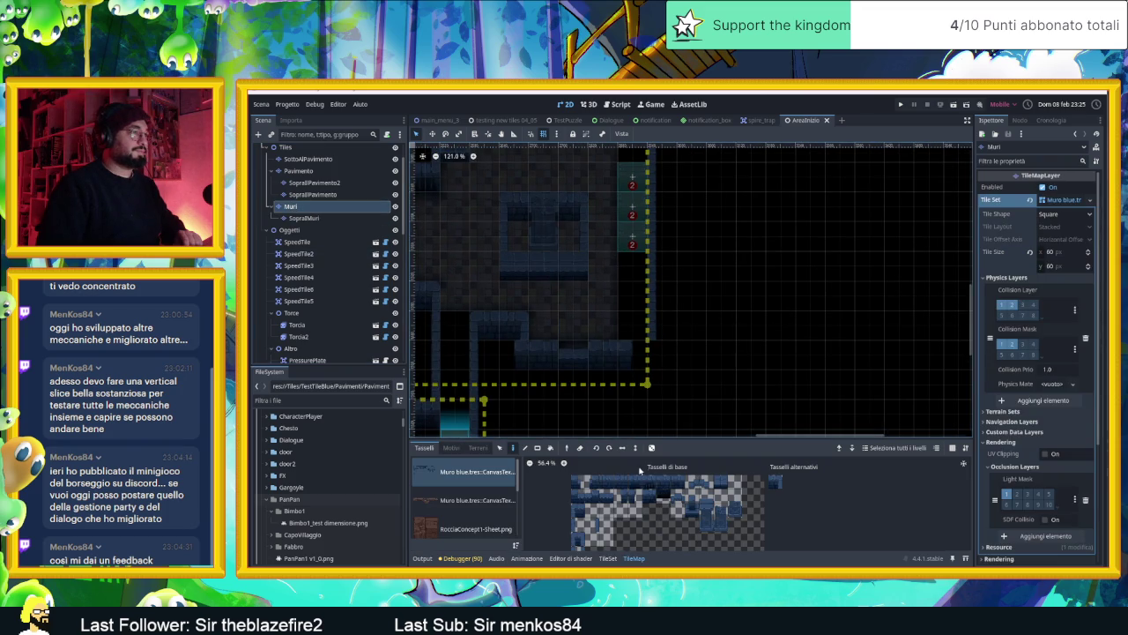
{"action": "left_click", "coordinate": [639, 482]}
{"action": "left_click", "coordinate": [662, 385]}
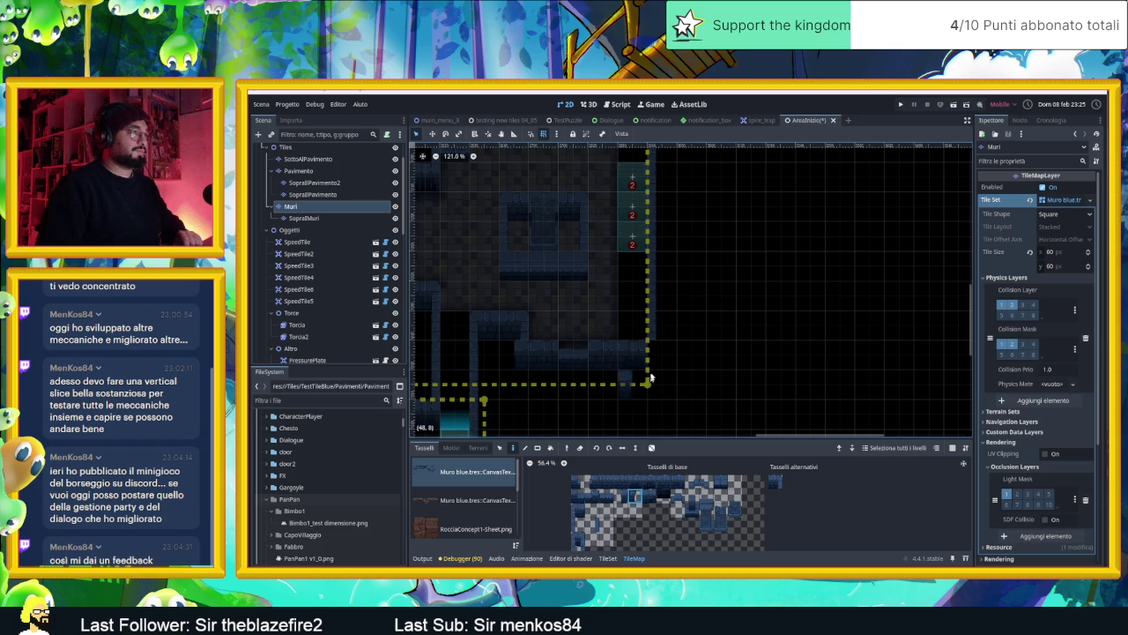
{"action": "left_click_drag", "start_coordinate": [696, 300], "coordinate": [760, 356]}
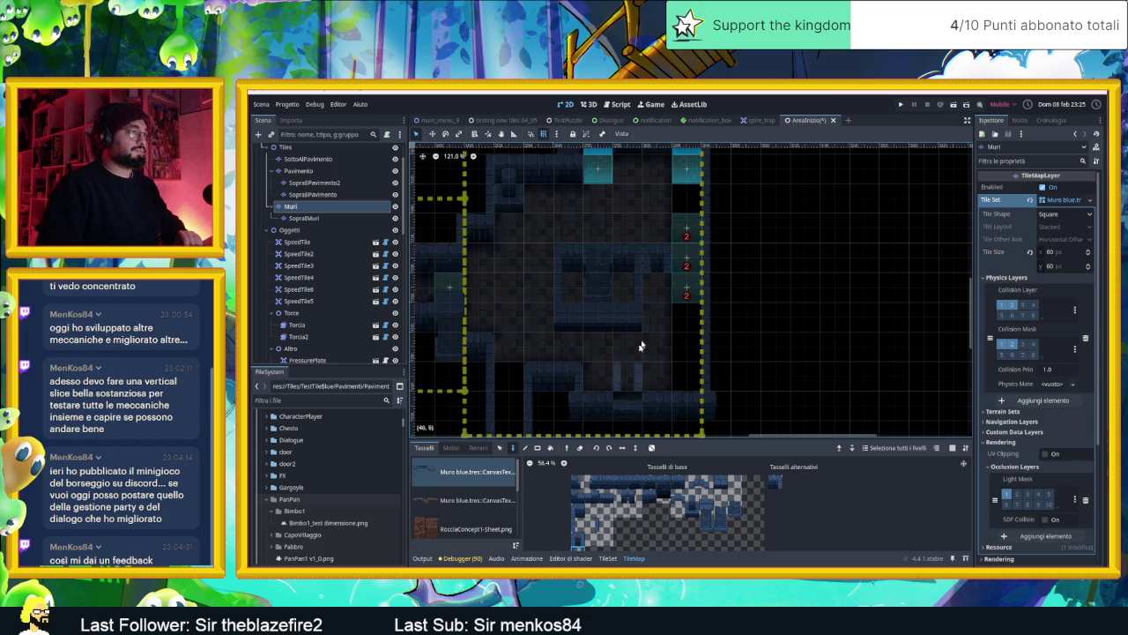
{"action": "scroll", "coordinate": [586, 532], "scroll_direction": "down", "scroll_amount": 2}
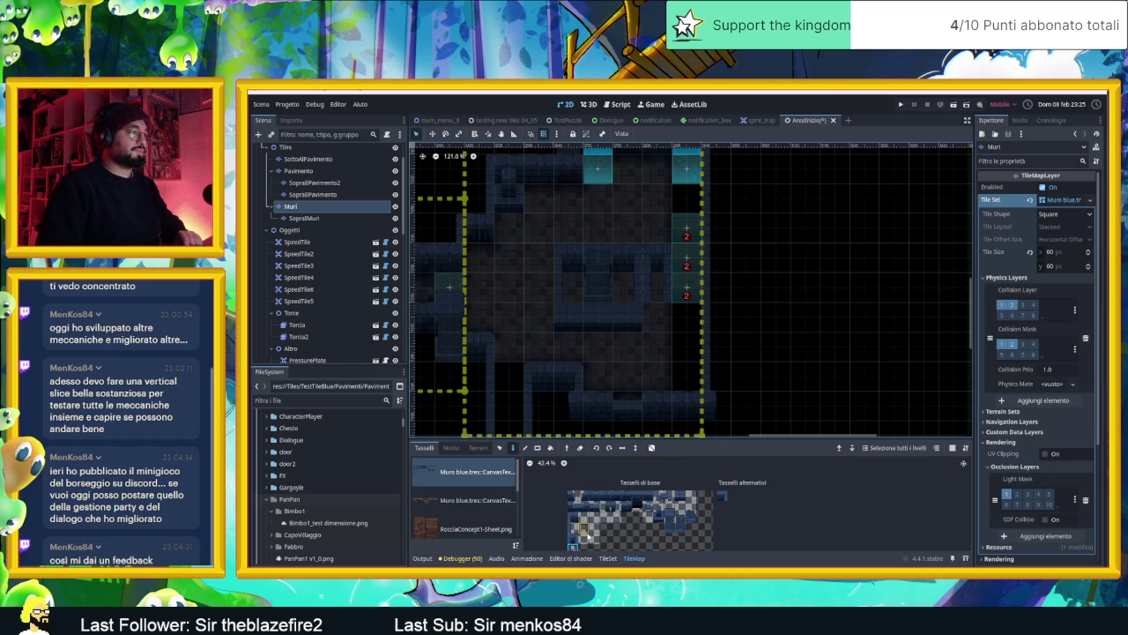
{"action": "scroll", "coordinate": [605, 497], "scroll_direction": "up", "scroll_amount": 1}
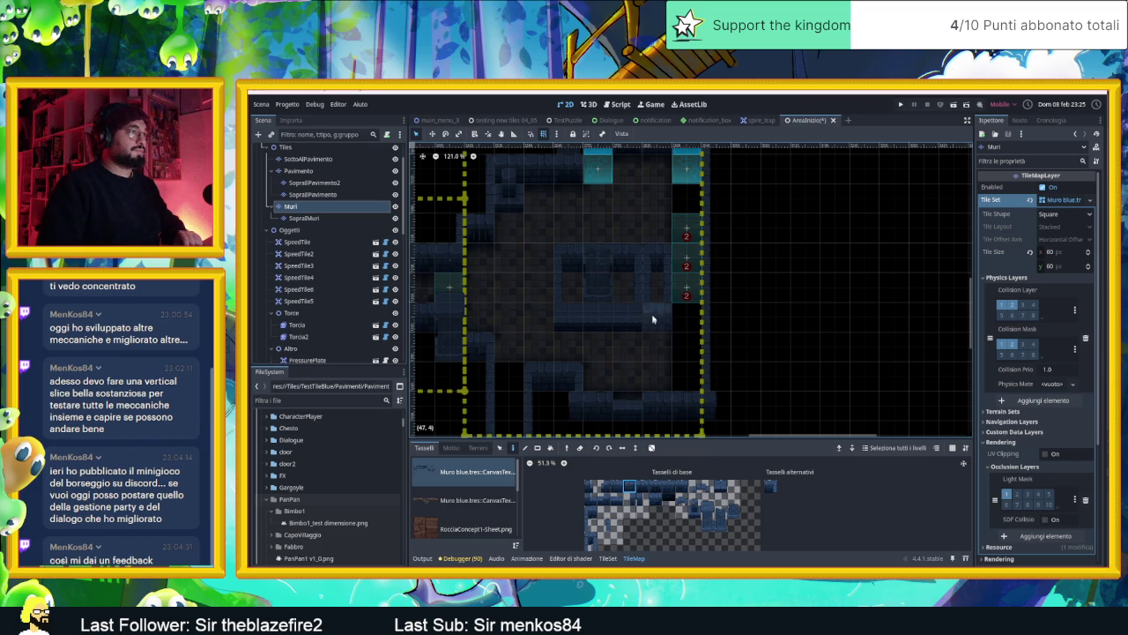
{"action": "scroll", "coordinate": [760, 319], "scroll_direction": "up", "scroll_amount": 2}
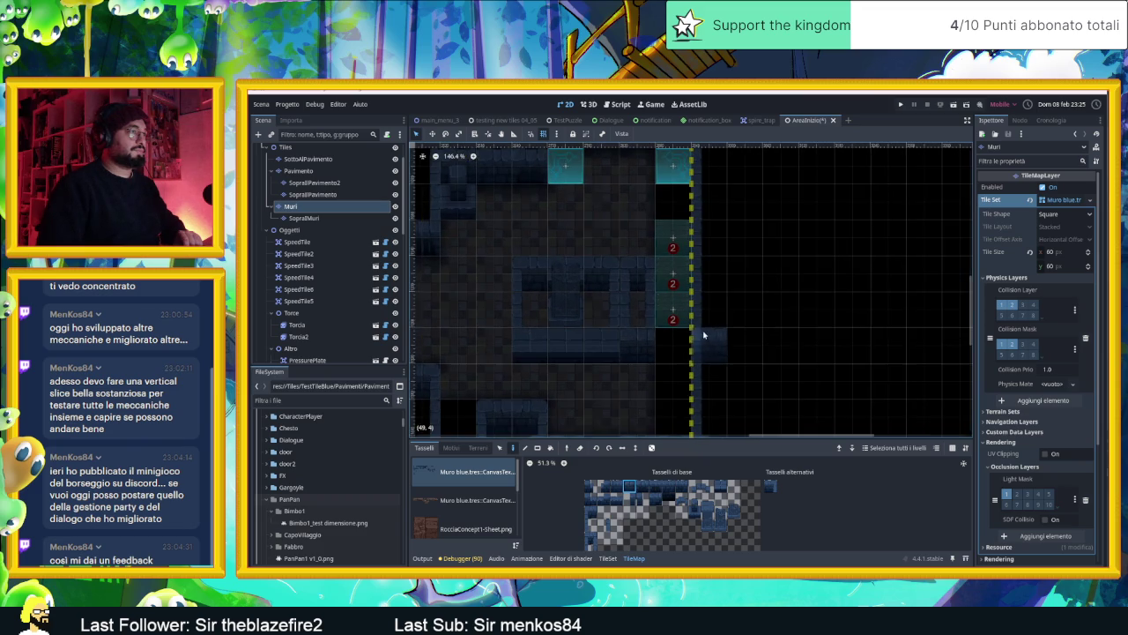
{"action": "scroll", "coordinate": [679, 340], "scroll_direction": "up", "scroll_amount": 1}
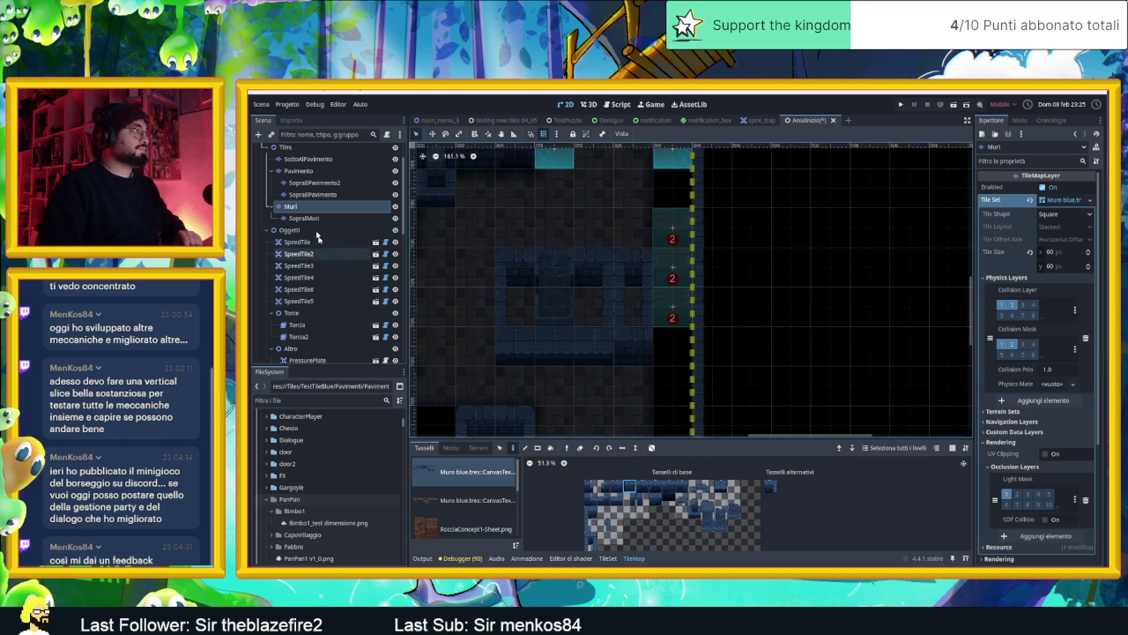
{"action": "left_click", "coordinate": [312, 171]}
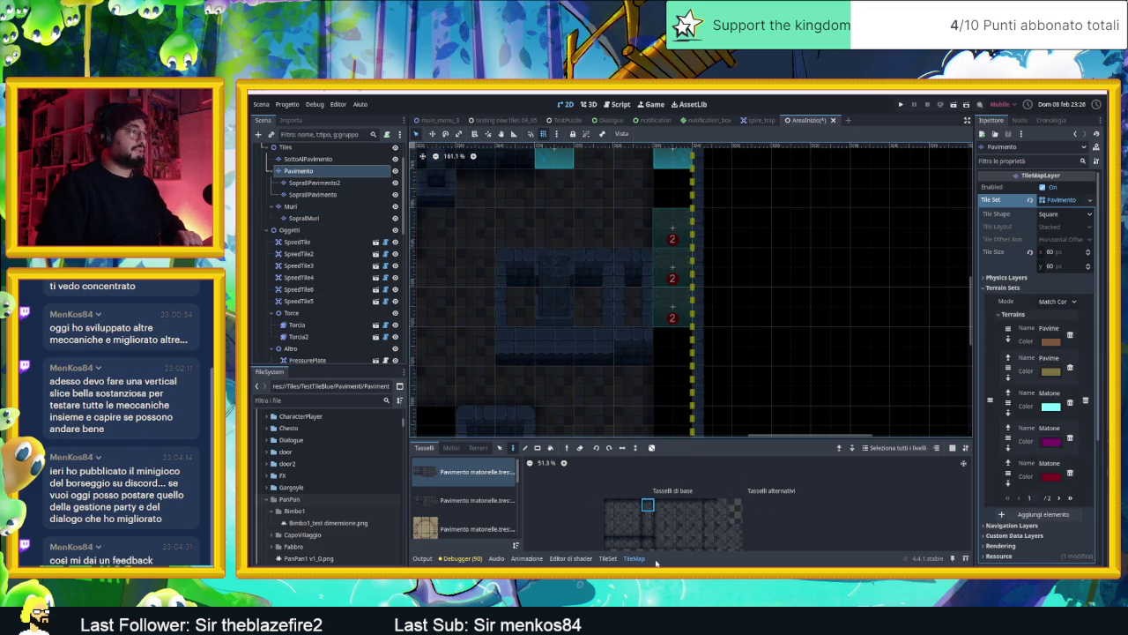
- Choose the Pavimento 0 terrain in the Terrains tab
{"action": "left_click", "coordinate": [477, 448]}
{"action": "left_click", "coordinate": [463, 516]}
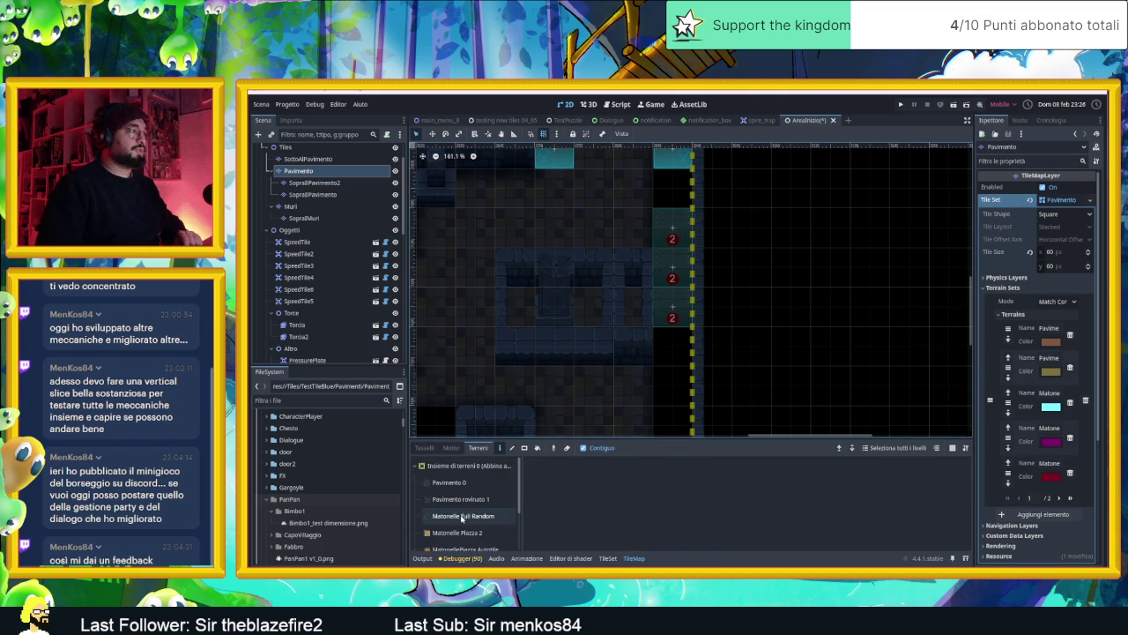
{"action": "left_click", "coordinate": [449, 482]}
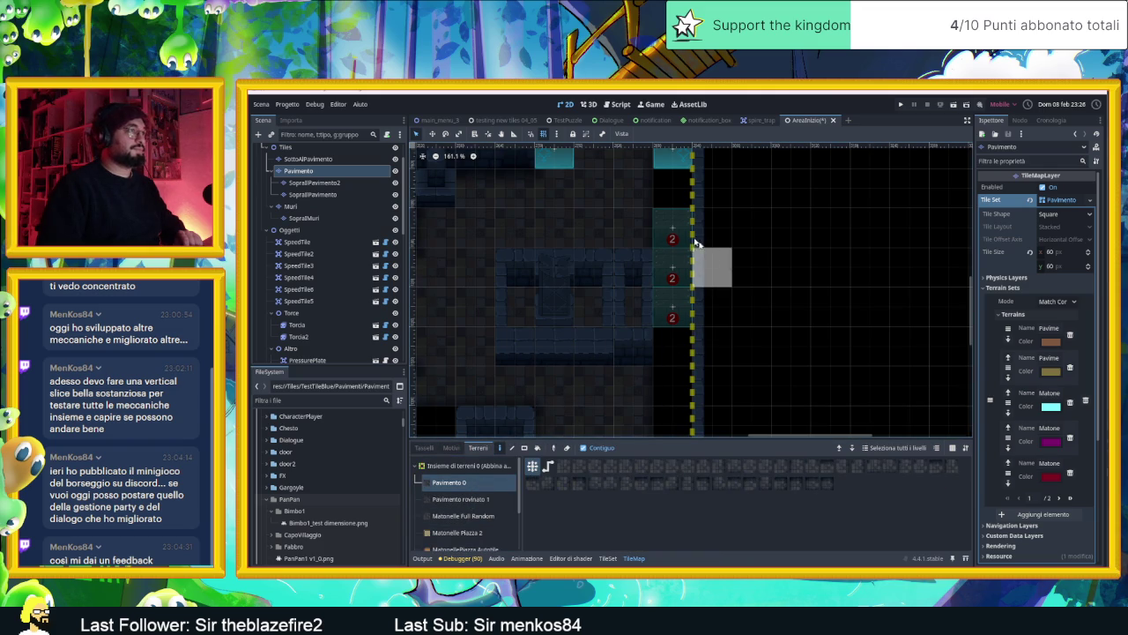
{"action": "scroll", "coordinate": [676, 183], "scroll_direction": "down", "scroll_amount": 2}
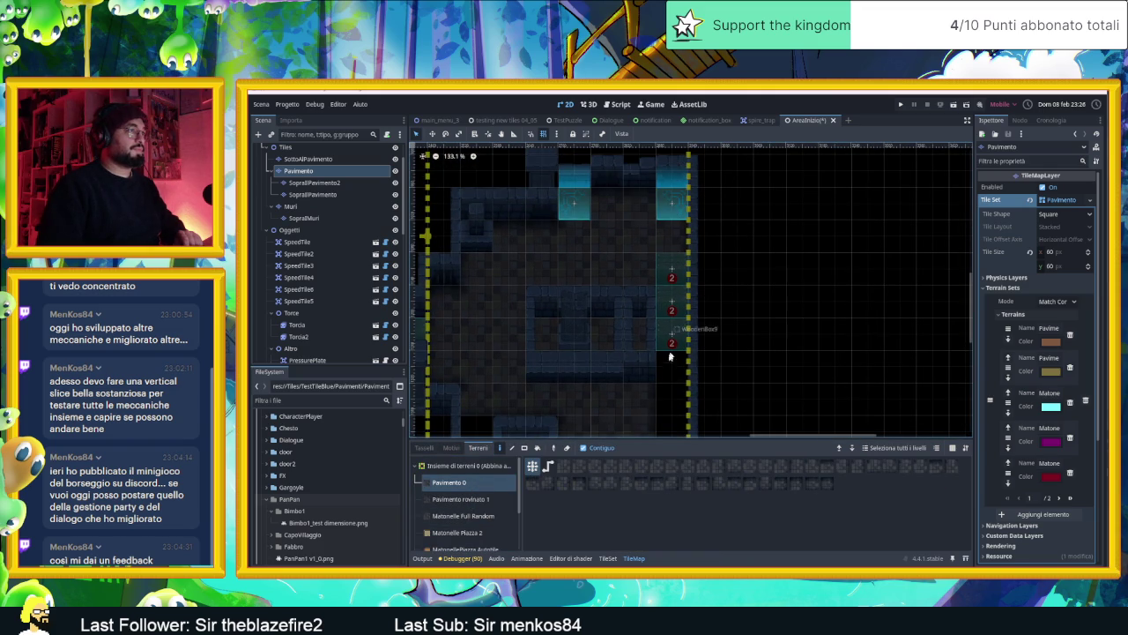
{"action": "left_click_drag", "start_coordinate": [667, 392], "coordinate": [679, 314]}
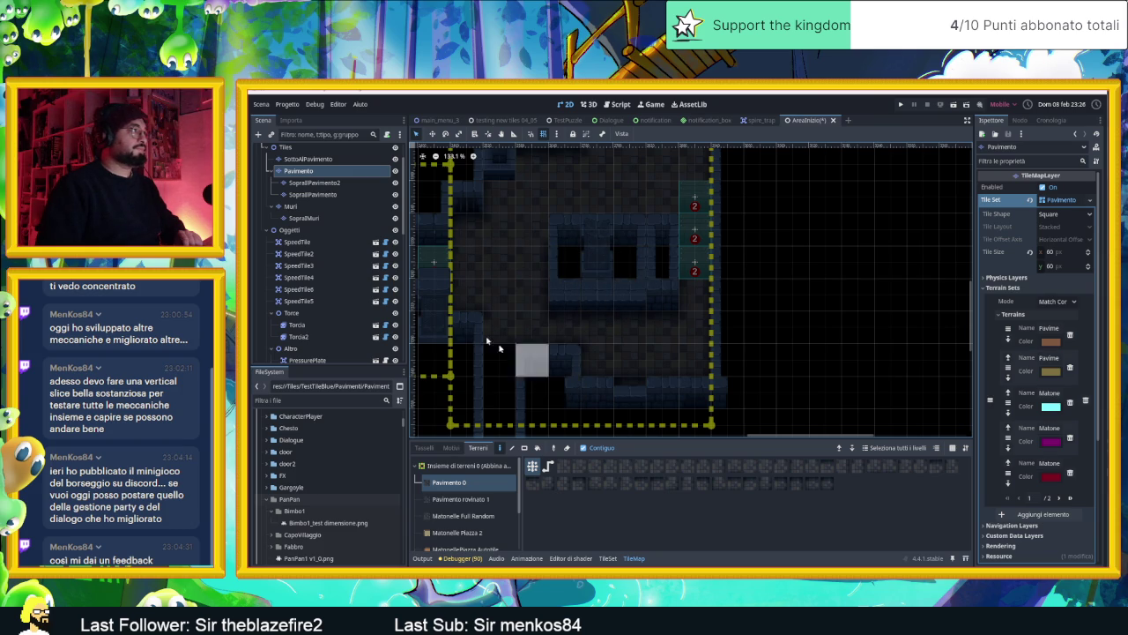
- Check the SopraIlPavimento2 layer, then paint a column of Pavimento 0 floor on the Pavimento layer
{"action": "left_click", "coordinate": [315, 182]}
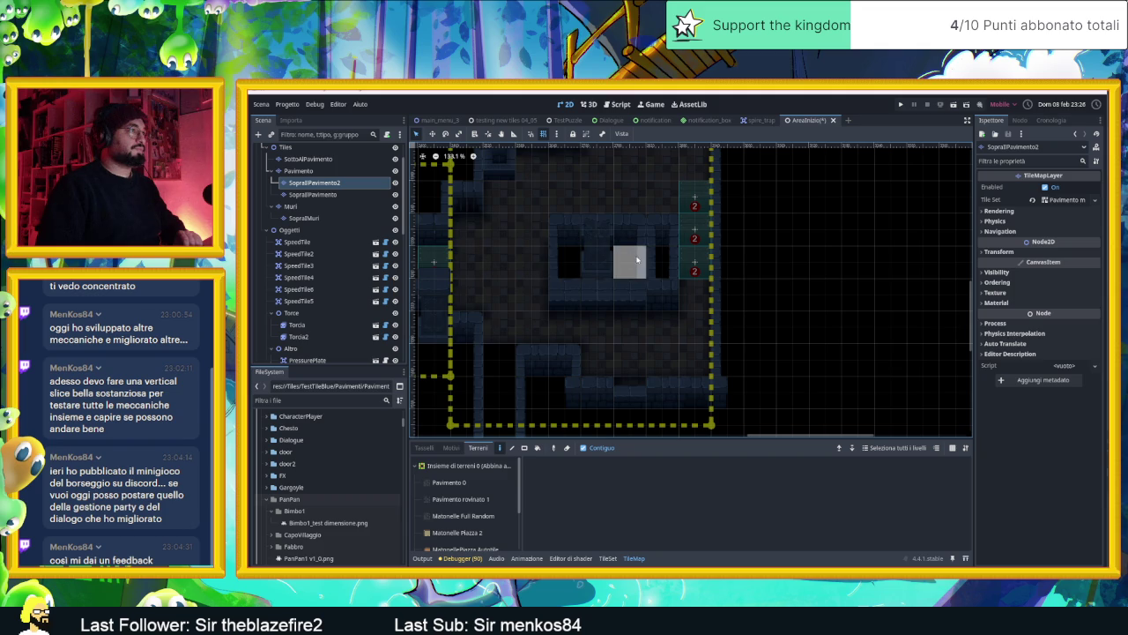
{"action": "left_click", "coordinate": [449, 482]}
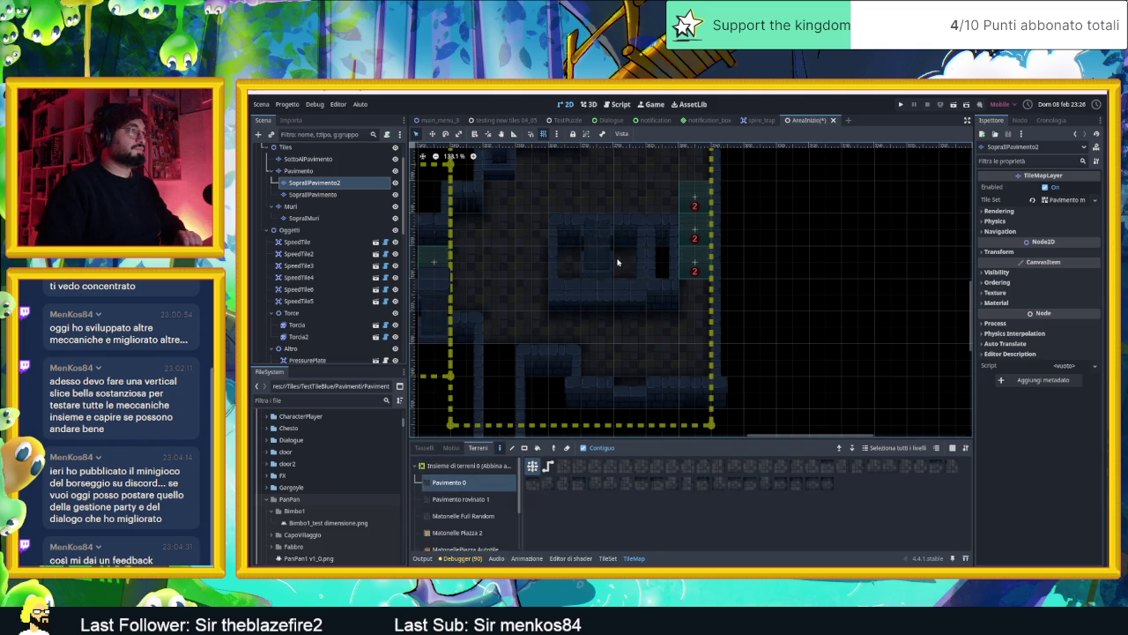
{"action": "scroll", "coordinate": [609, 308], "scroll_direction": "down", "scroll_amount": 1}
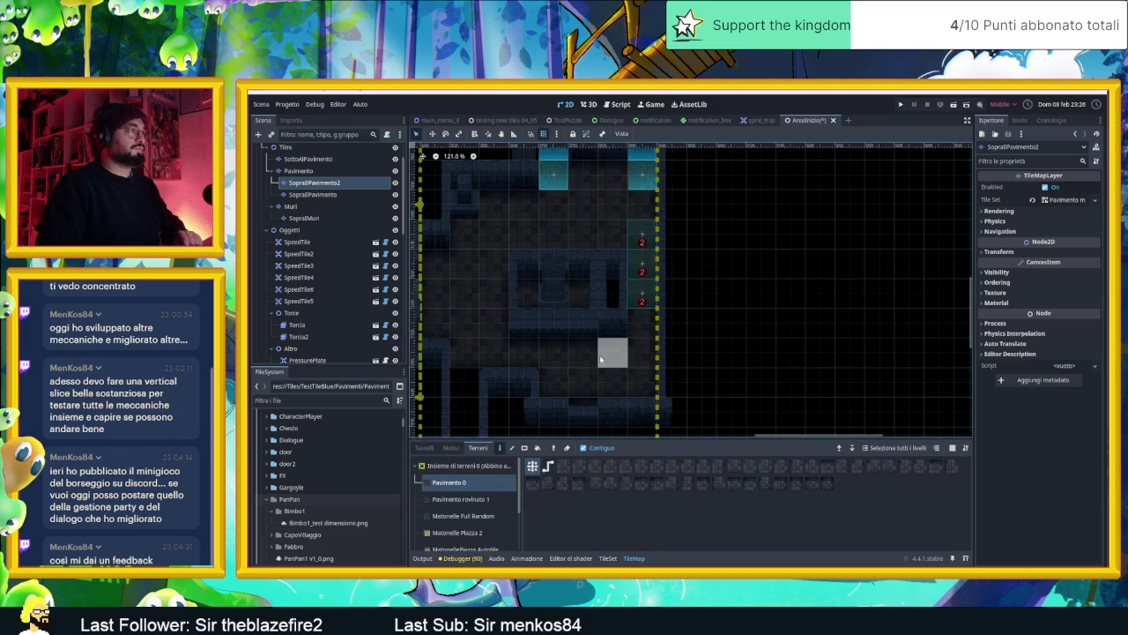
{"action": "left_click", "coordinate": [325, 170]}
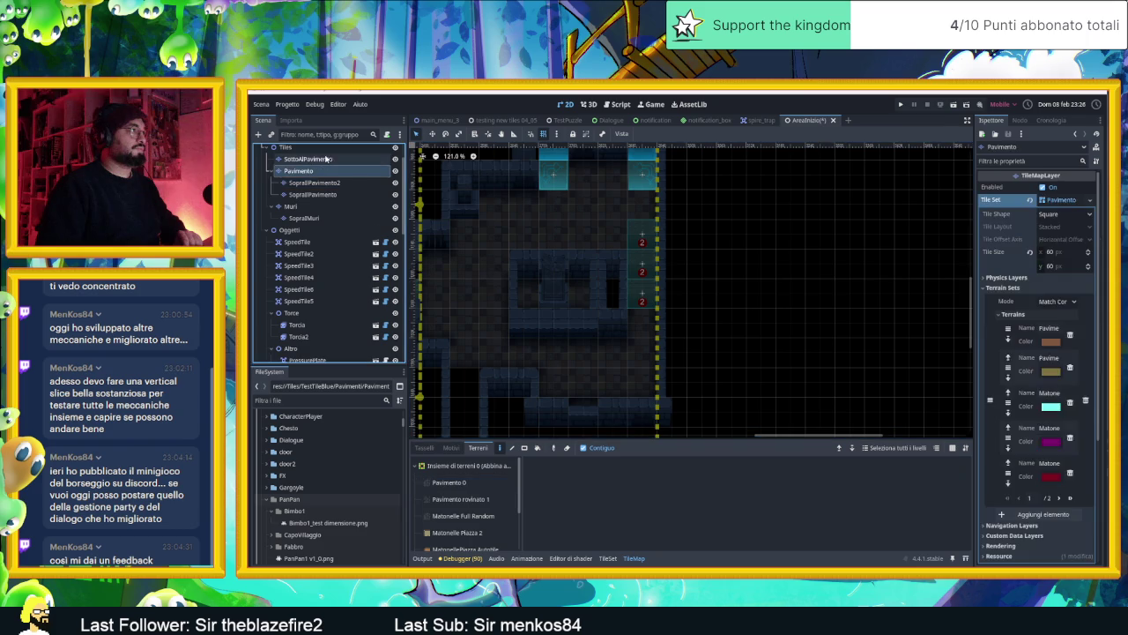
{"action": "left_click", "coordinate": [326, 159]}
{"action": "scroll", "coordinate": [587, 322], "scroll_direction": "left", "scroll_amount": 3}
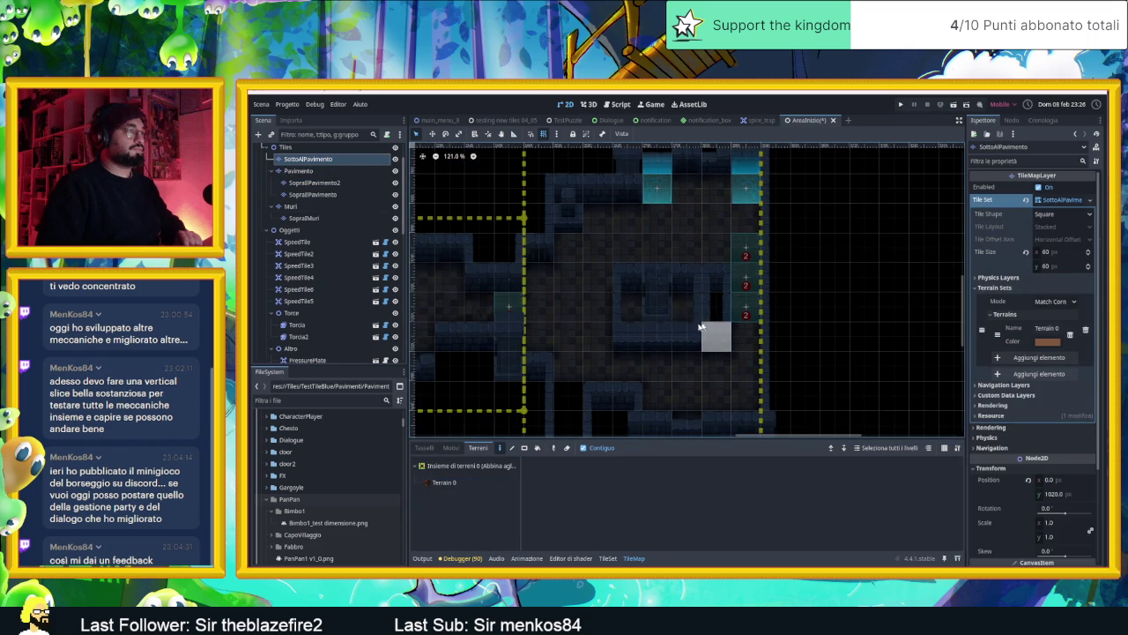
{"action": "left_click", "coordinate": [300, 170]}
{"action": "left_click_drag", "start_coordinate": [600, 343], "coordinate": [615, 276]}
{"action": "left_click", "coordinate": [449, 482]}
{"action": "mouse_move", "coordinate": [585, 348]}
{"action": "left_mouse_down"}
{"action": "mouse_move", "coordinate": [586, 400]}
{"action": "mouse_move", "coordinate": [649, 317]}
{"action": "left_mouse_up"}
- Select the Matonelle Full Random terrain, review the level, and save and run the scene
{"action": "left_click", "coordinate": [463, 515]}
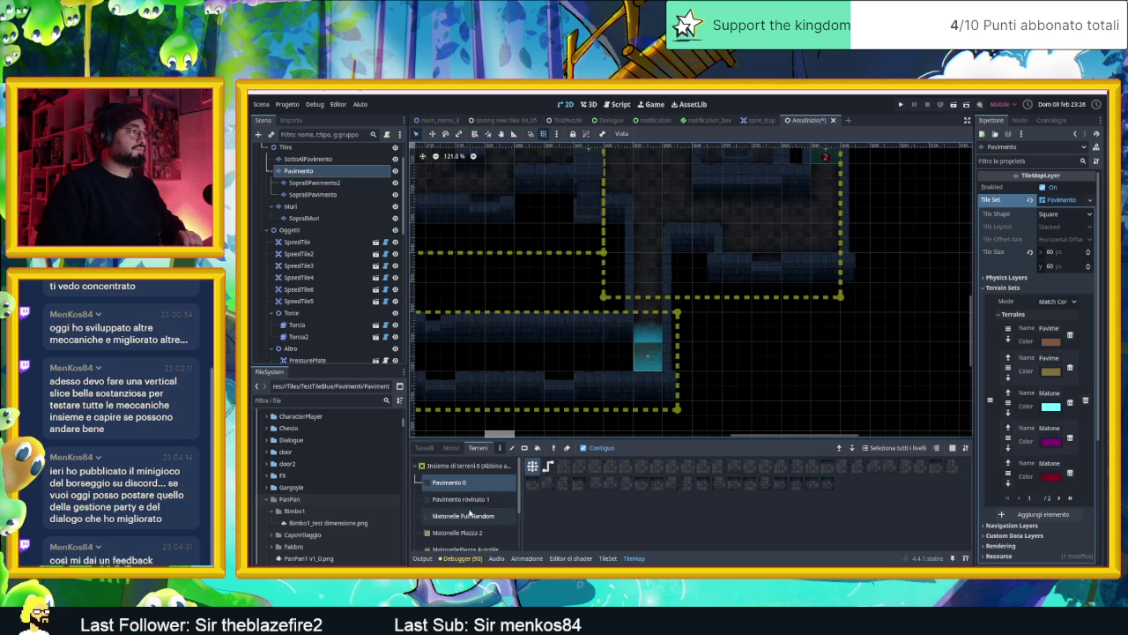
{"action": "left_click_drag", "start_coordinate": [466, 357], "coordinate": [803, 341]}
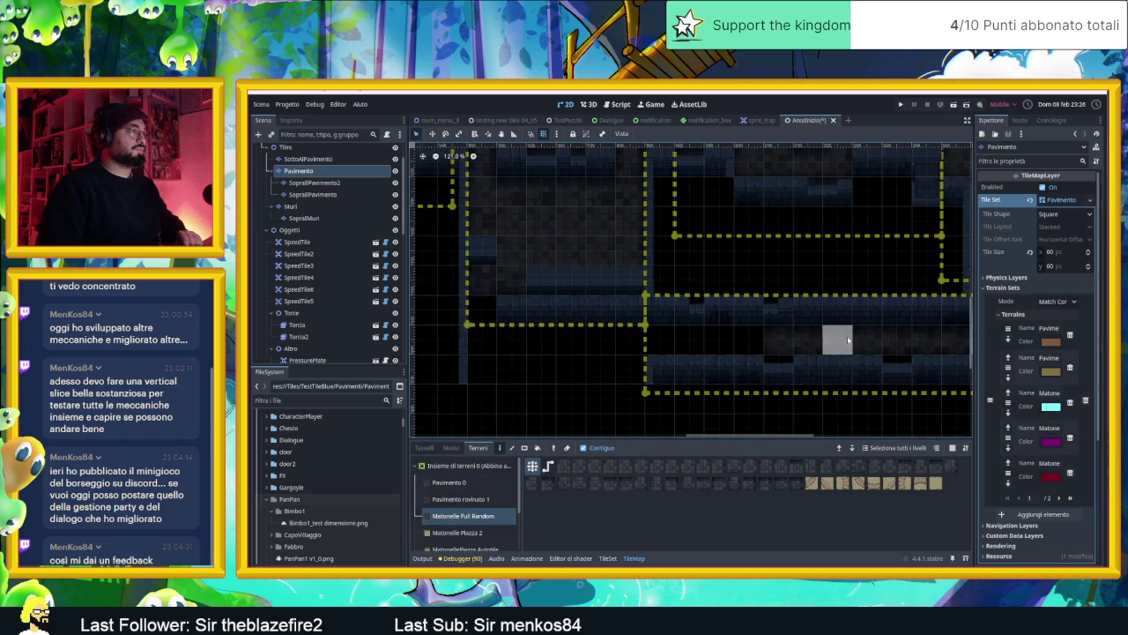
{"action": "mouse_move", "coordinate": [860, 372]}
{"action": "left_mouse_down"}
{"action": "mouse_move", "coordinate": [529, 383]}
{"action": "mouse_move", "coordinate": [624, 357]}
{"action": "left_mouse_up"}
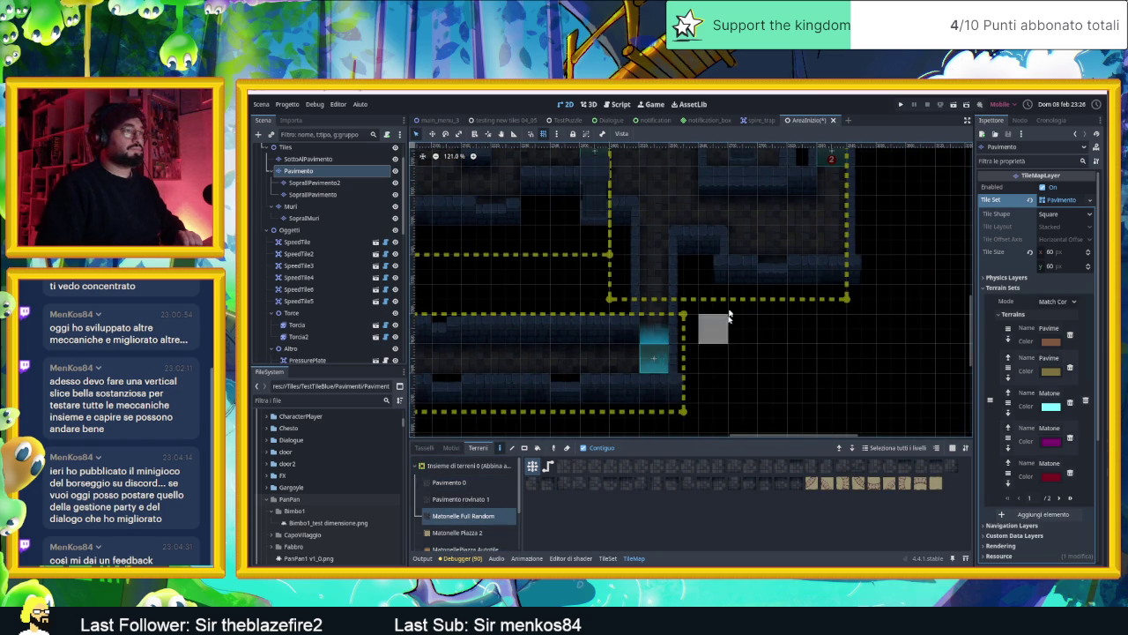
{"action": "scroll", "coordinate": [710, 352], "scroll_direction": "down", "scroll_amount": 2}
{"action": "scroll", "coordinate": [750, 313], "scroll_direction": "down", "scroll_amount": 2}
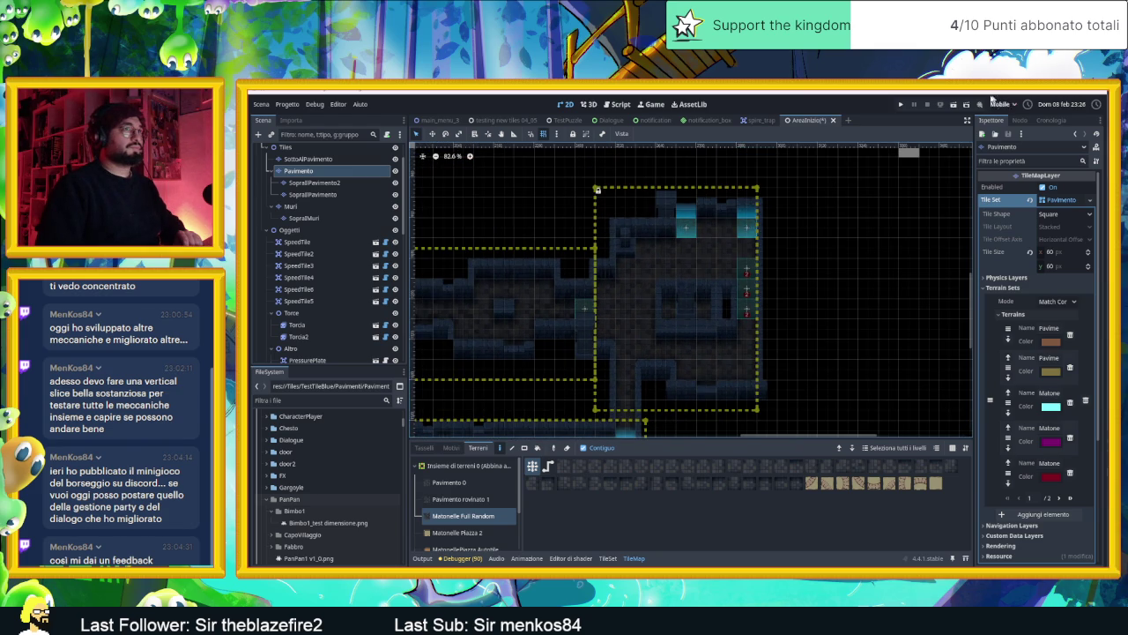
{"action": "left_click", "coordinate": [952, 105]}
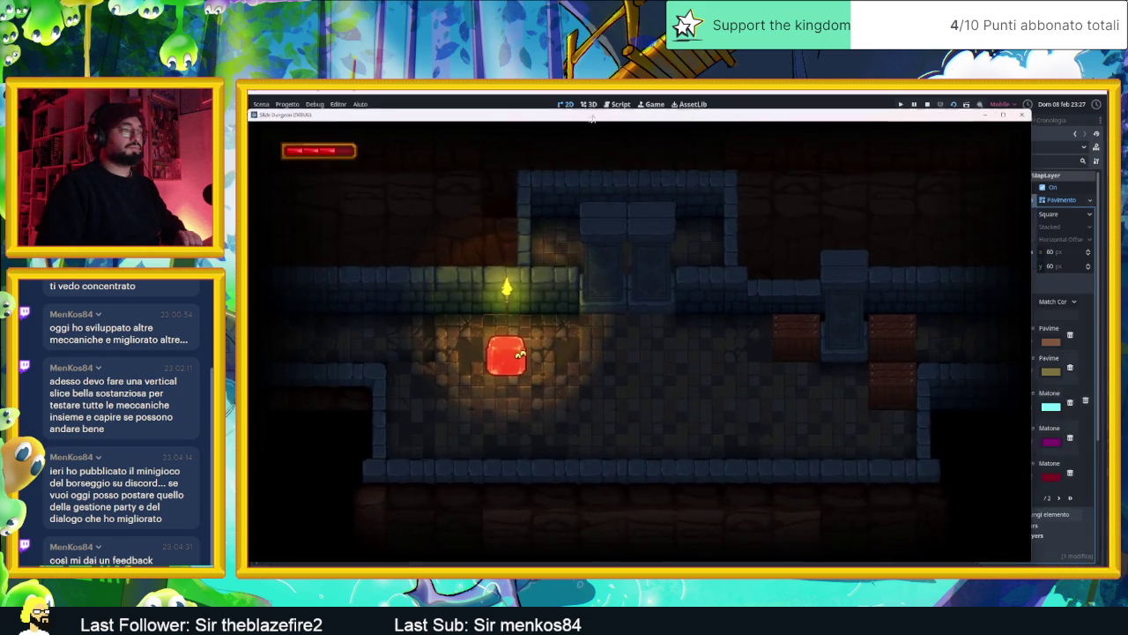
- Shift the game window and slide the slime through the first room and corridor
{"action": "left_click_drag", "start_coordinate": [593, 119], "coordinate": [620, 117]}
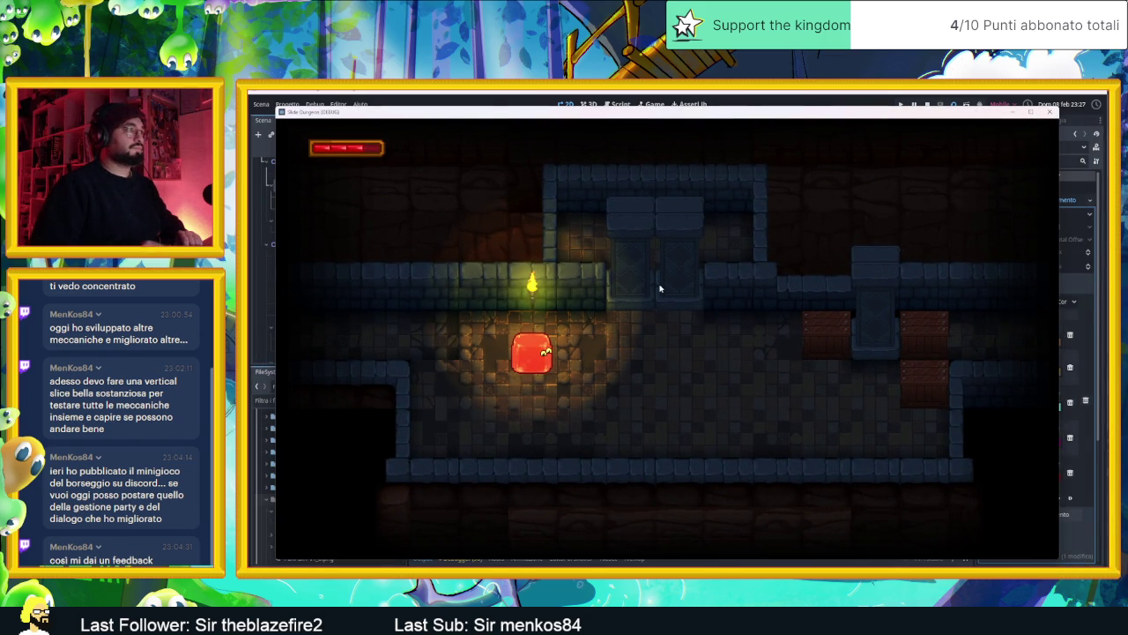
{"action": "key", "text": "Left"}
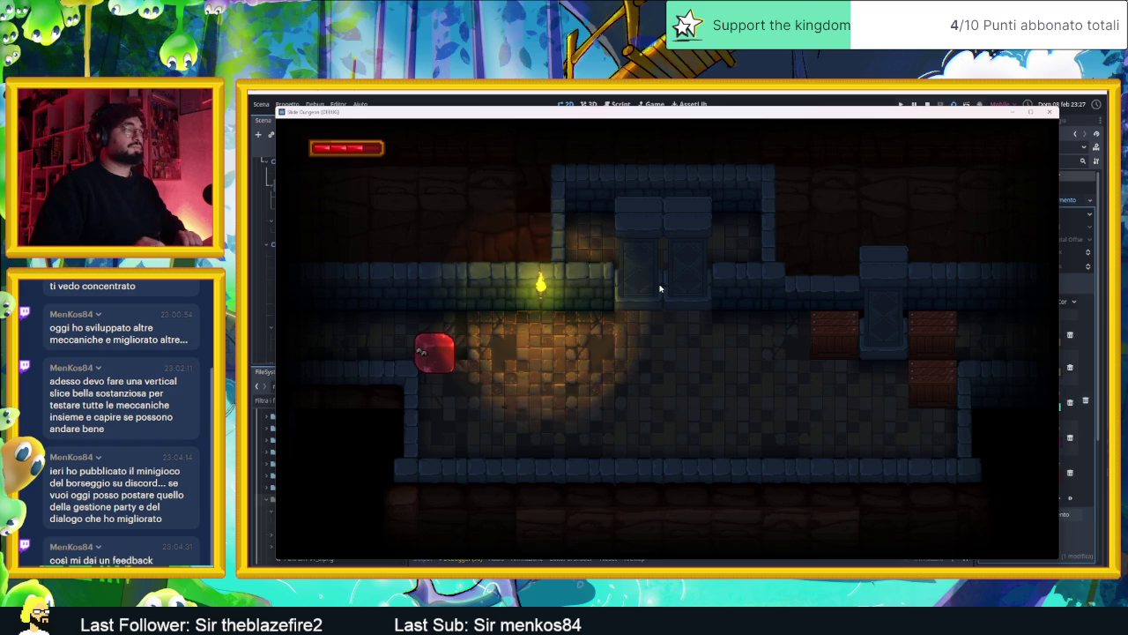
{"action": "key", "text": "Right"}
{"action": "key", "text": "Left"}
{"action": "key", "text": "Right"}
{"action": "key", "text": "Down"}
{"action": "key", "text": "Right"}
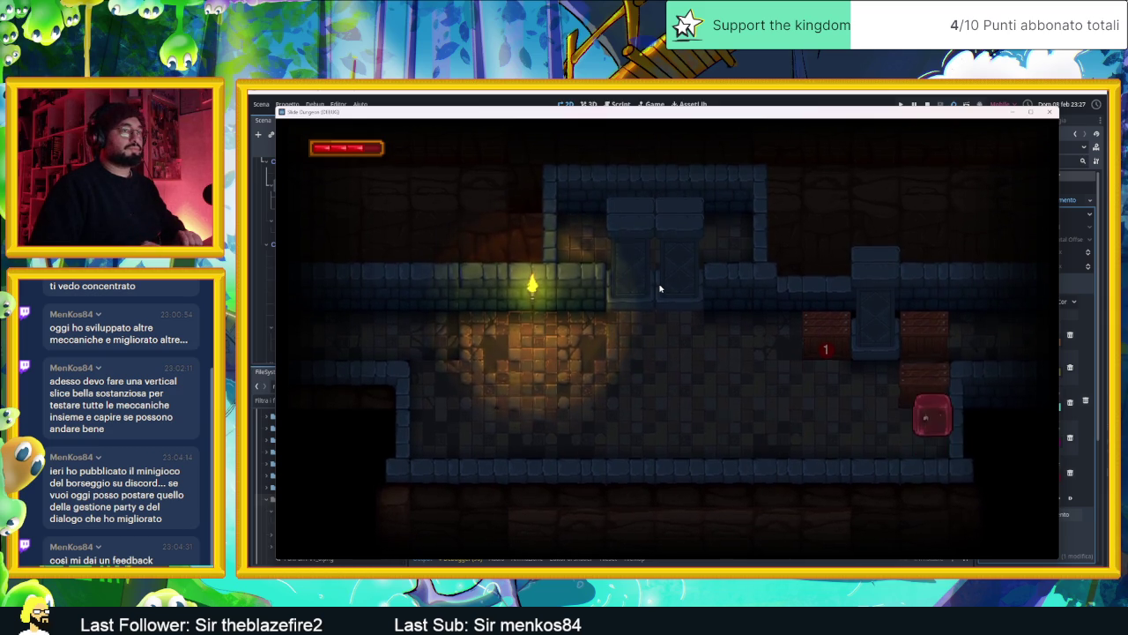
{"action": "key", "text": "Up"}
{"action": "key", "text": "Right"}
{"action": "key", "text": "Down"}
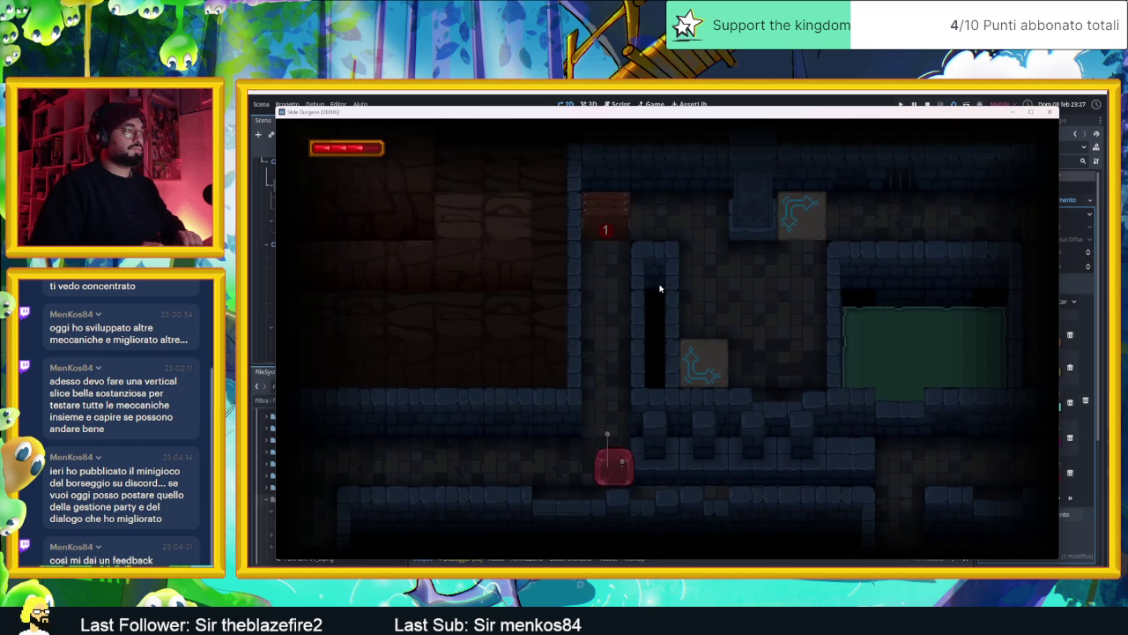
{"action": "key", "text": "Up"}
{"action": "key", "text": "Down"}
- Slide the slime around the central block and onward to the teleporter pad
{"action": "key", "text": "Down"}
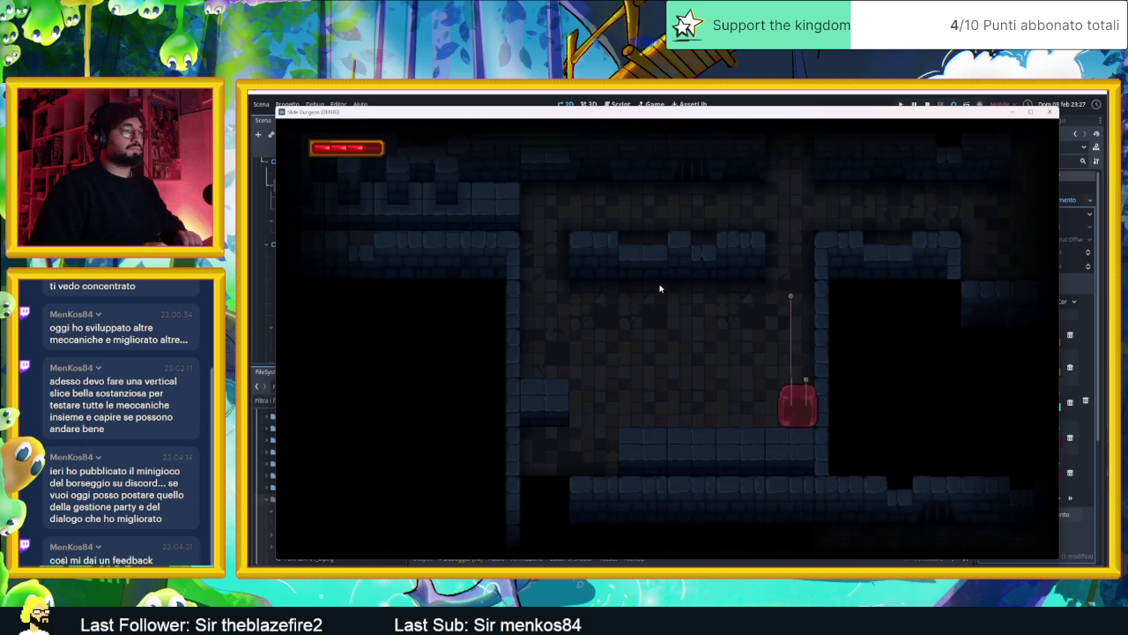
{"action": "key", "text": "Right"}
{"action": "key", "text": "Down"}
{"action": "key", "text": "Right"}
{"action": "key", "text": "Up"}
{"action": "key", "text": "Left"}
{"action": "key", "text": "Right"}
{"action": "key", "text": "Down"}
{"action": "key", "text": "Right"}
{"action": "key", "text": "Left"}
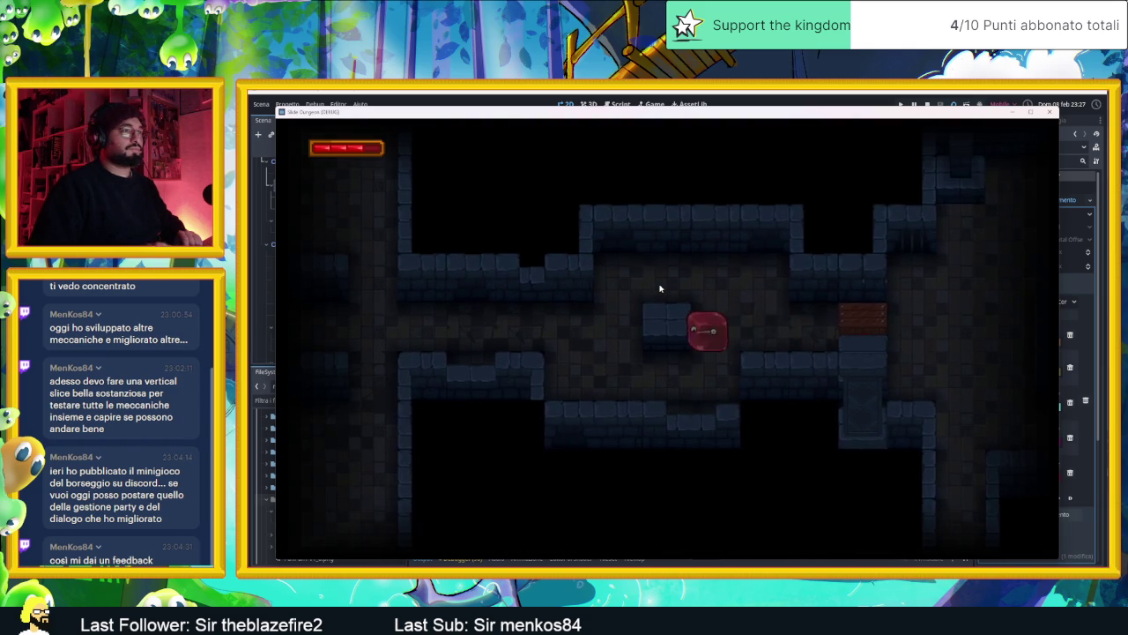
{"action": "key", "text": "Right"}
{"action": "key", "text": "Up"}
{"action": "key", "text": "Right"}
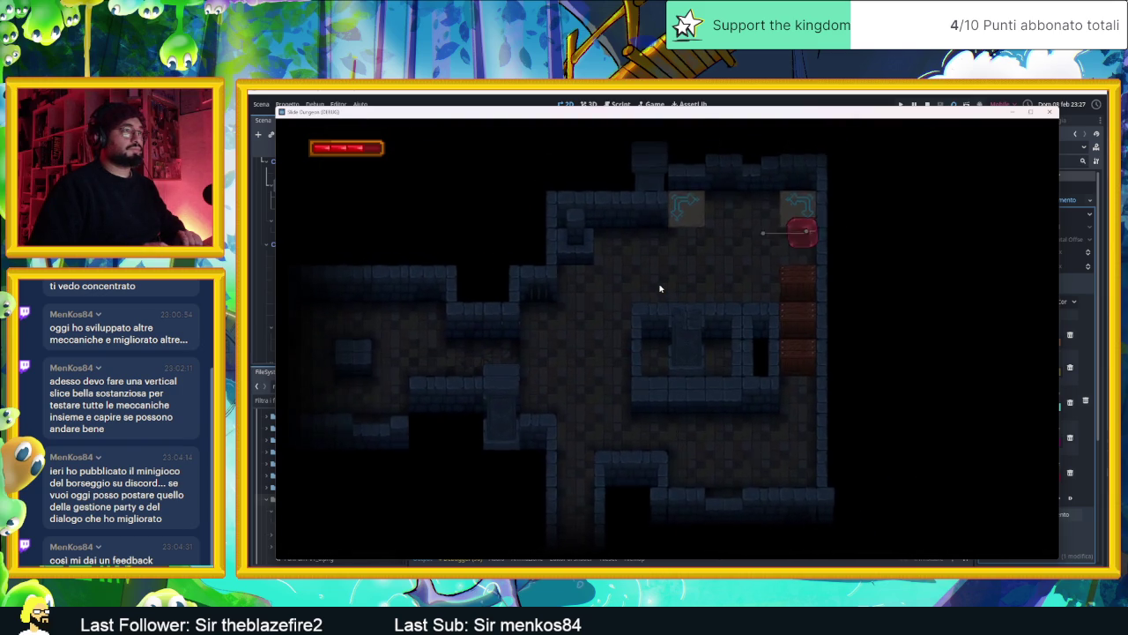
- Teleport the slime repeatedly through the linked pads to destroy the red counter block
{"action": "key", "text": "Up"}
{"action": "key", "text": "Up"}
{"action": "key", "text": "Down"}
{"action": "key", "text": "Up"}
{"action": "key", "text": "Down"}
{"action": "key", "text": "Up"}
{"action": "key", "text": "Down"}
{"action": "key", "text": "Up"}
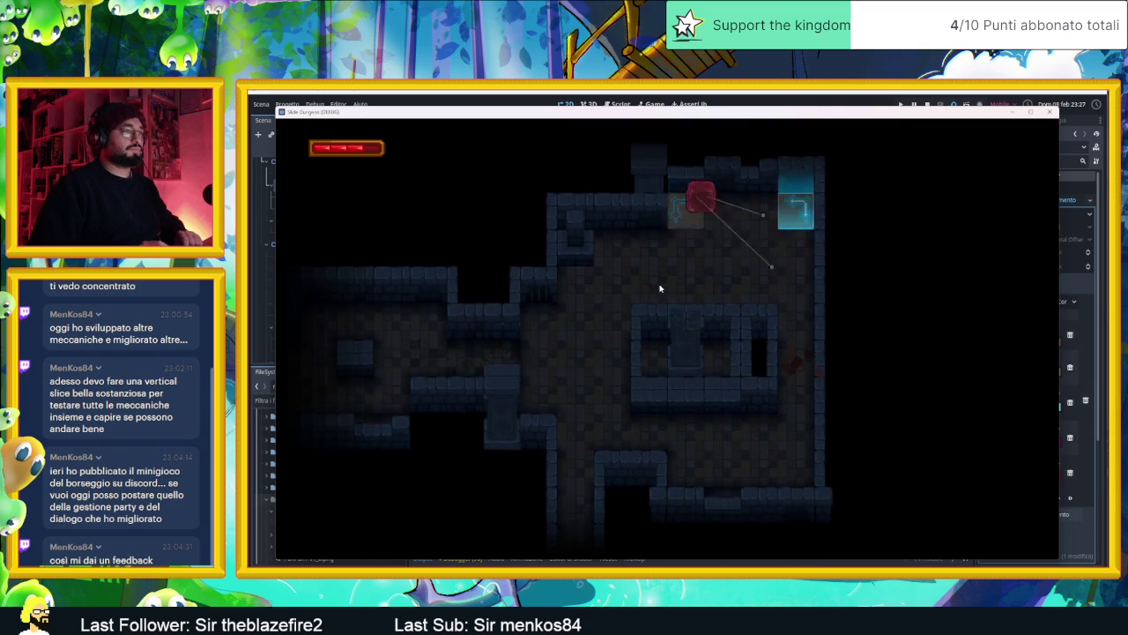
{"action": "key", "text": "Up"}
{"action": "key", "text": "Up"}
- Teleport via the corridor pad into a new room and test the arrow tiles
{"action": "key", "text": "Left"}
{"action": "key", "text": "Right"}
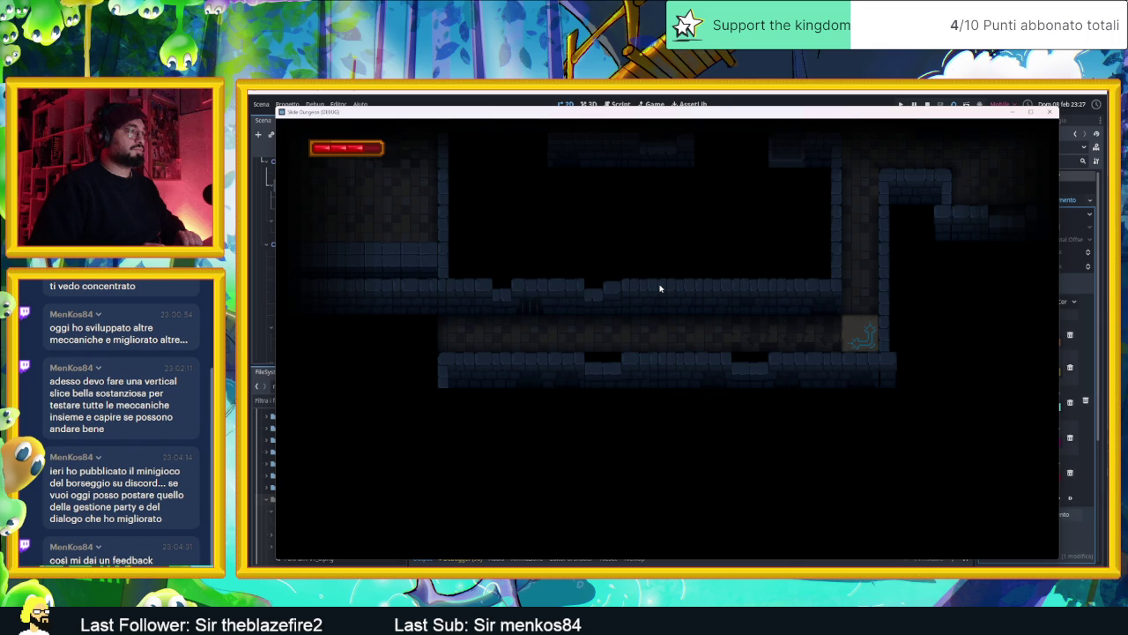
{"action": "key", "text": "Up"}
{"action": "key", "text": "Right"}
{"action": "key", "text": "Down"}
{"action": "key", "text": "Left"}
{"action": "key", "text": "Up"}
{"action": "key", "text": "Left"}
{"action": "key", "text": "Down"}
{"action": "key", "text": "Left"}
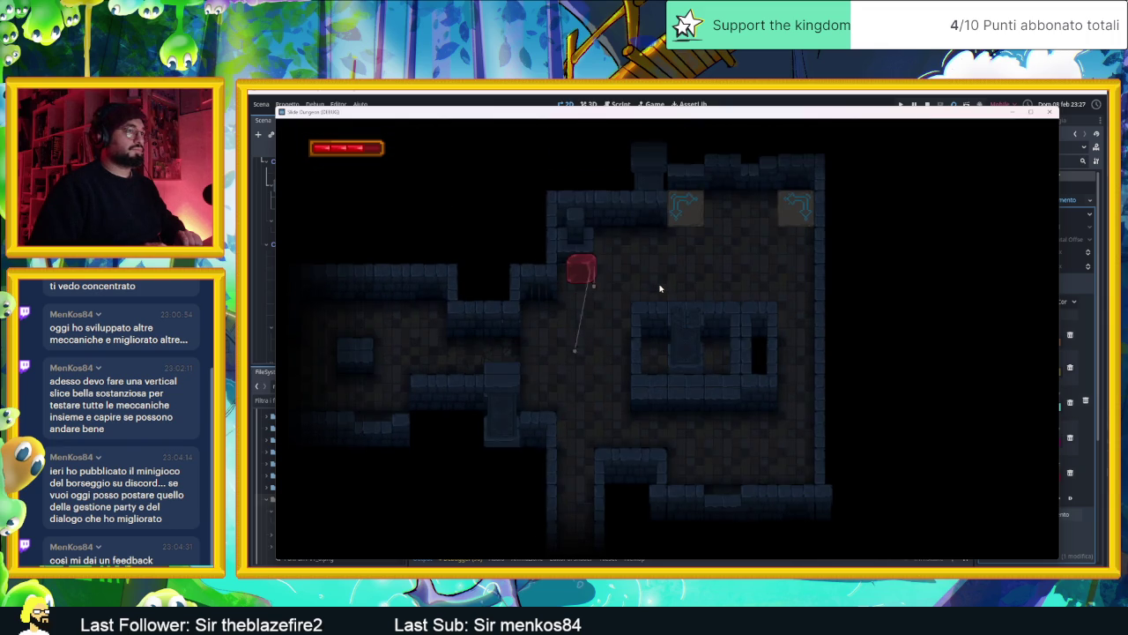
{"action": "key", "text": "Right"}
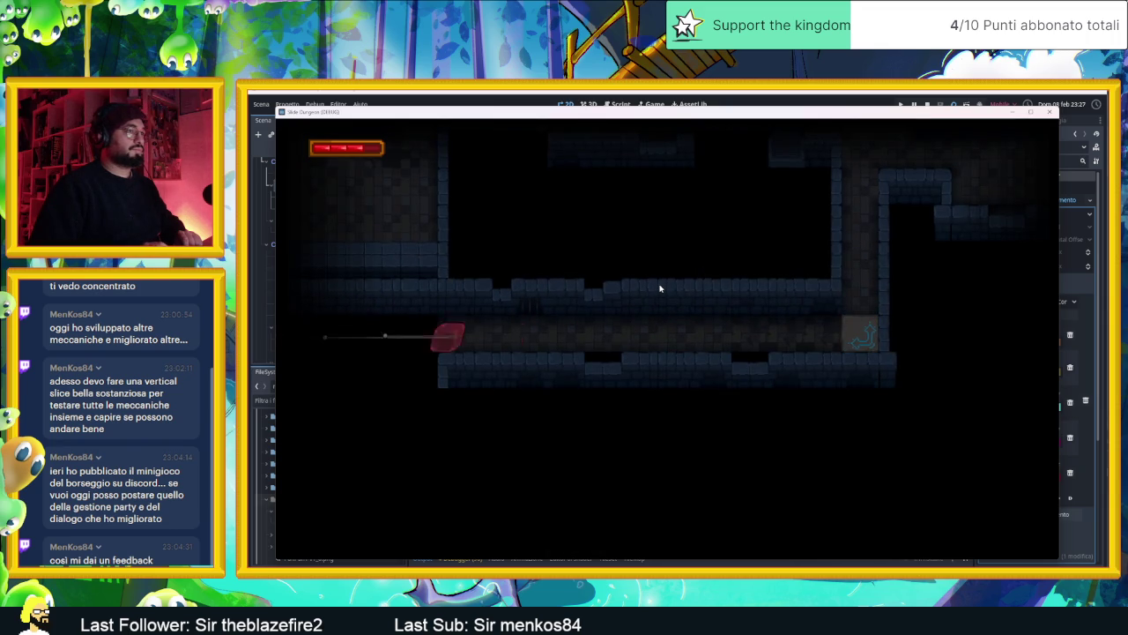
{"action": "key", "text": "Up"}
{"action": "key", "text": "Up"}
- Slide the slime along the bottom row and down into another room
{"action": "key", "text": "Left"}
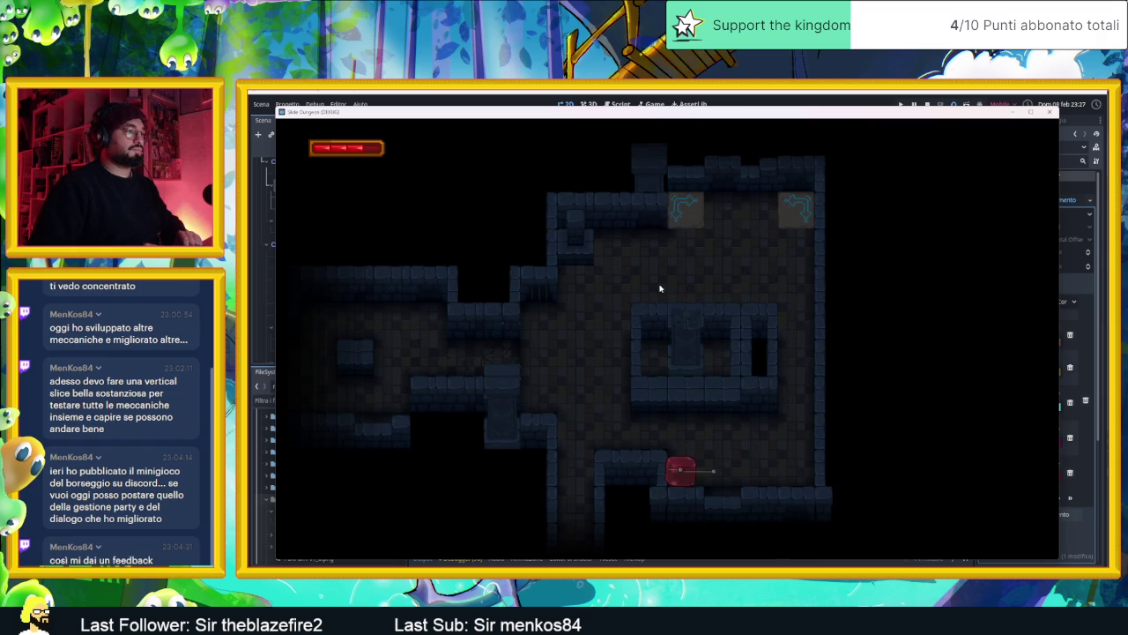
{"action": "key", "text": "Up"}
{"action": "key", "text": "Down"}
{"action": "key", "text": "Left"}
{"action": "key", "text": "Down"}
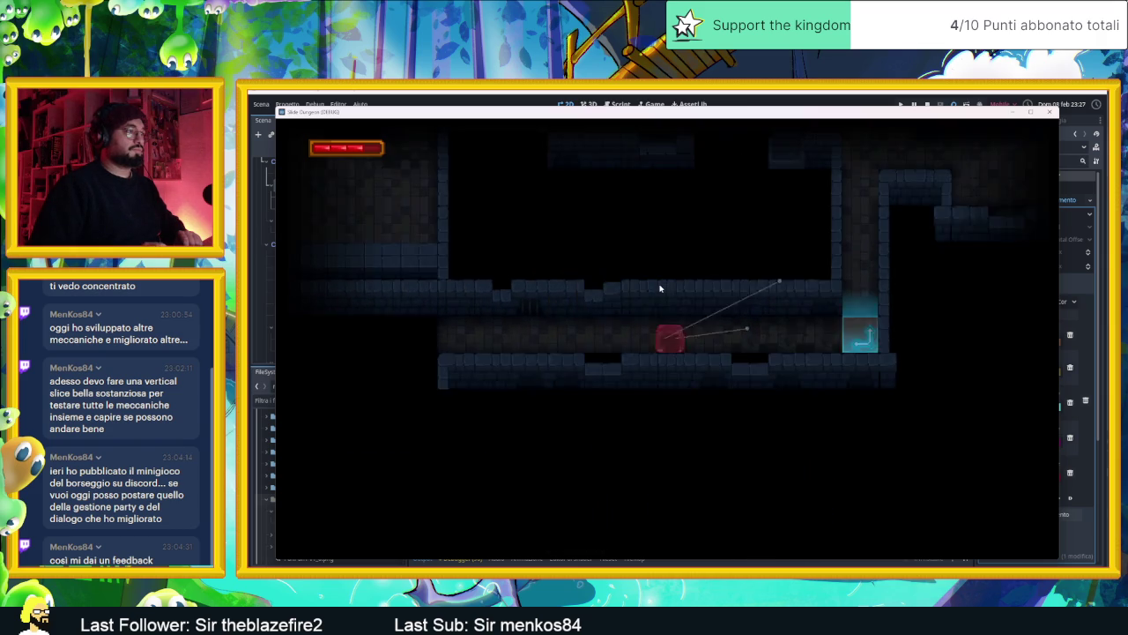
{"action": "key", "text": "Right"}
{"action": "key", "text": "Up"}
{"action": "key", "text": "Right"}
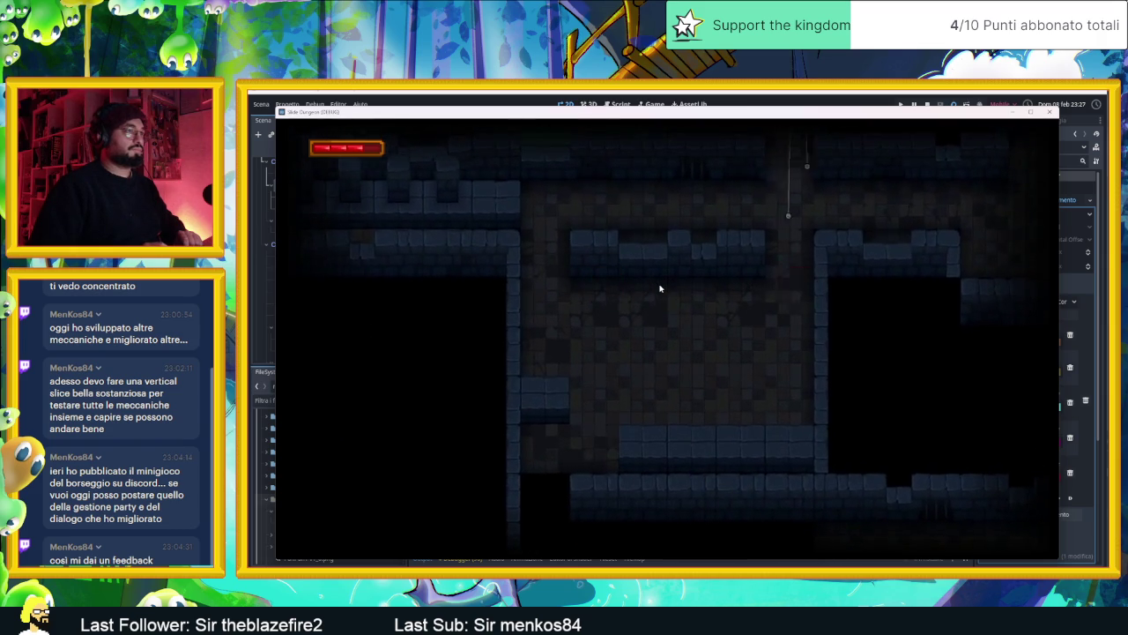
- Explore the upper rooms, exit to the right room, and close the game
{"action": "key", "text": "Down"}
{"action": "key", "text": "Left"}
{"action": "key", "text": "Up"}
{"action": "key", "text": "Left"}
{"action": "key", "text": "Up"}
{"action": "key", "text": "Right"}
{"action": "key", "text": "Down"}
{"action": "key", "text": "Right"}
{"action": "key", "text": "Up"}
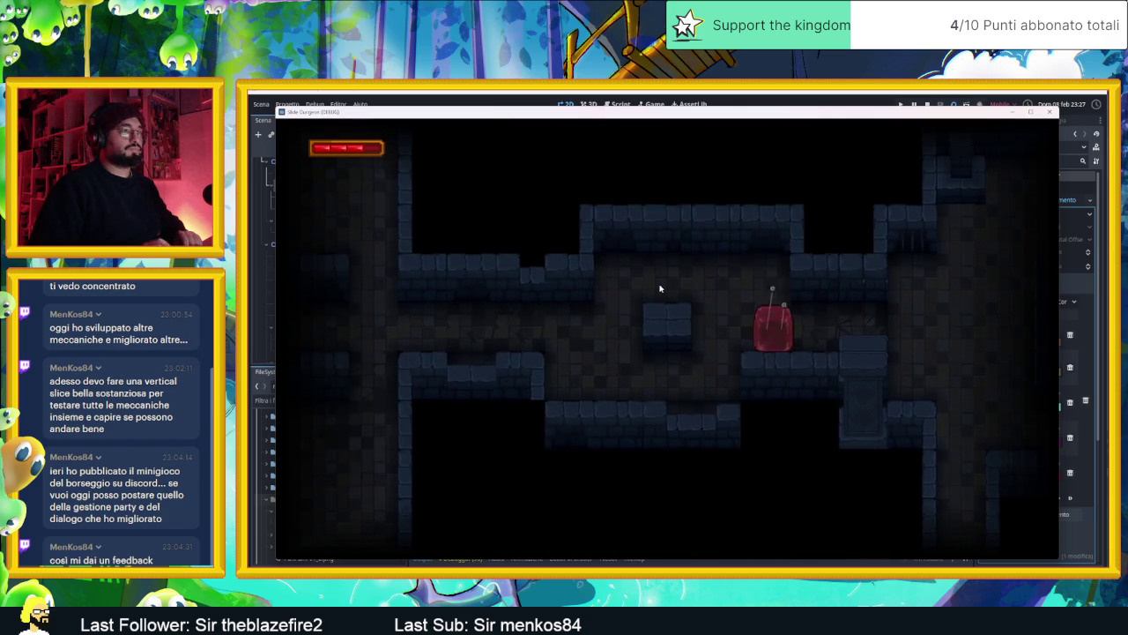
{"action": "key", "text": "Right"}
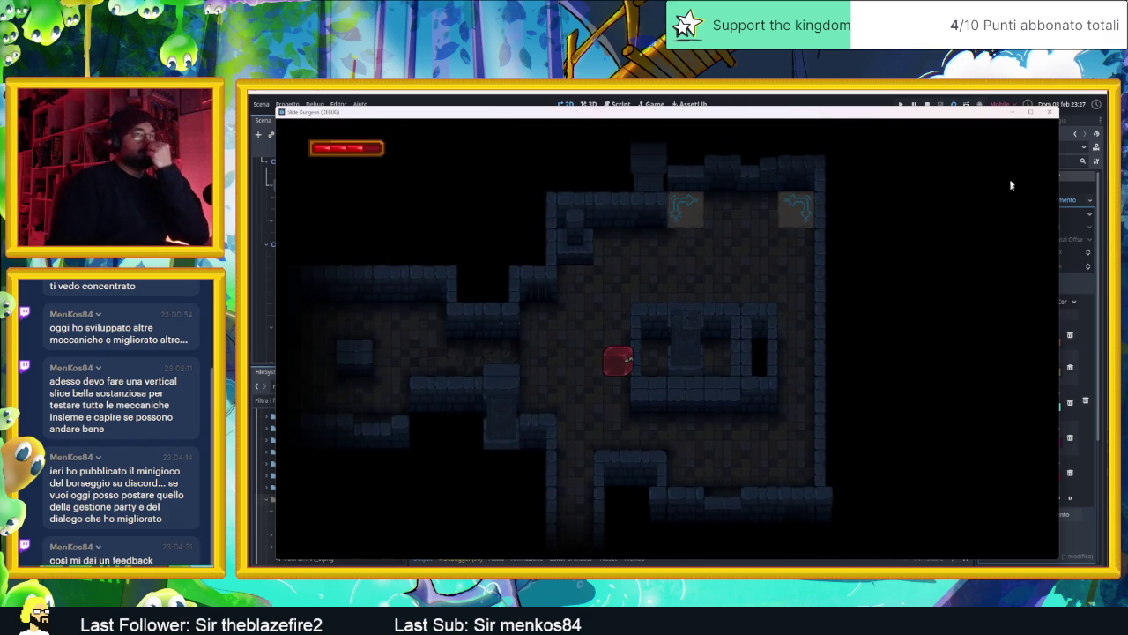
{"action": "left_click", "coordinate": [1049, 112]}
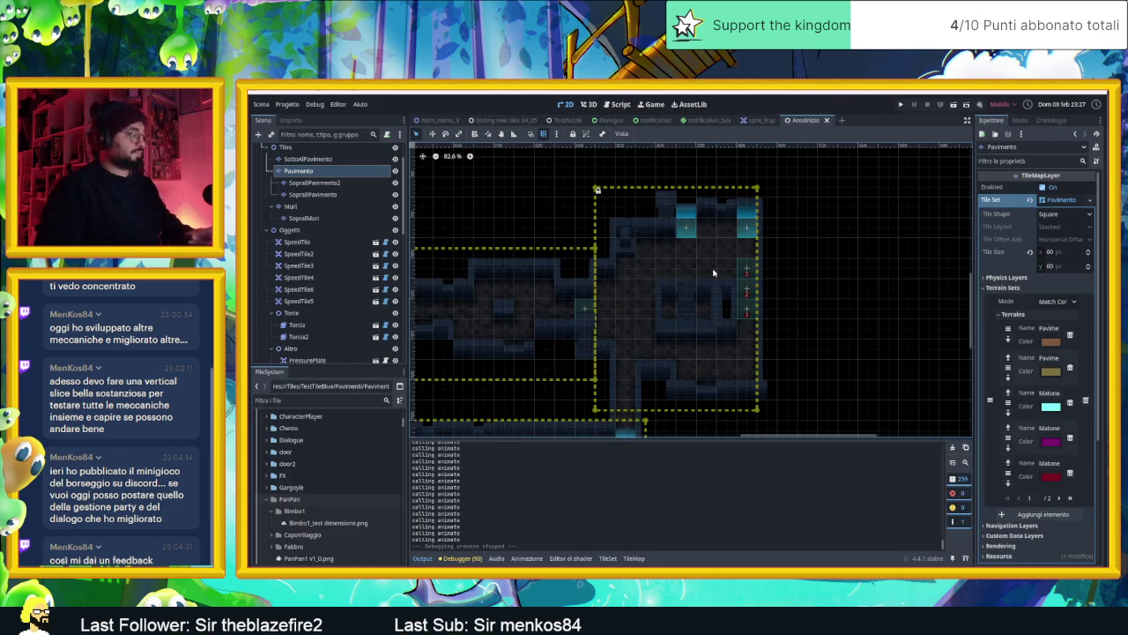
- Paint a wall tile extending the level's bottom wall row
{"action": "scroll", "coordinate": [640, 357], "scroll_direction": "up", "scroll_amount": 4}
{"action": "scroll", "coordinate": [652, 360], "scroll_direction": "up", "scroll_amount": 3}
{"action": "left_click_drag", "start_coordinate": [717, 356], "coordinate": [667, 351]}
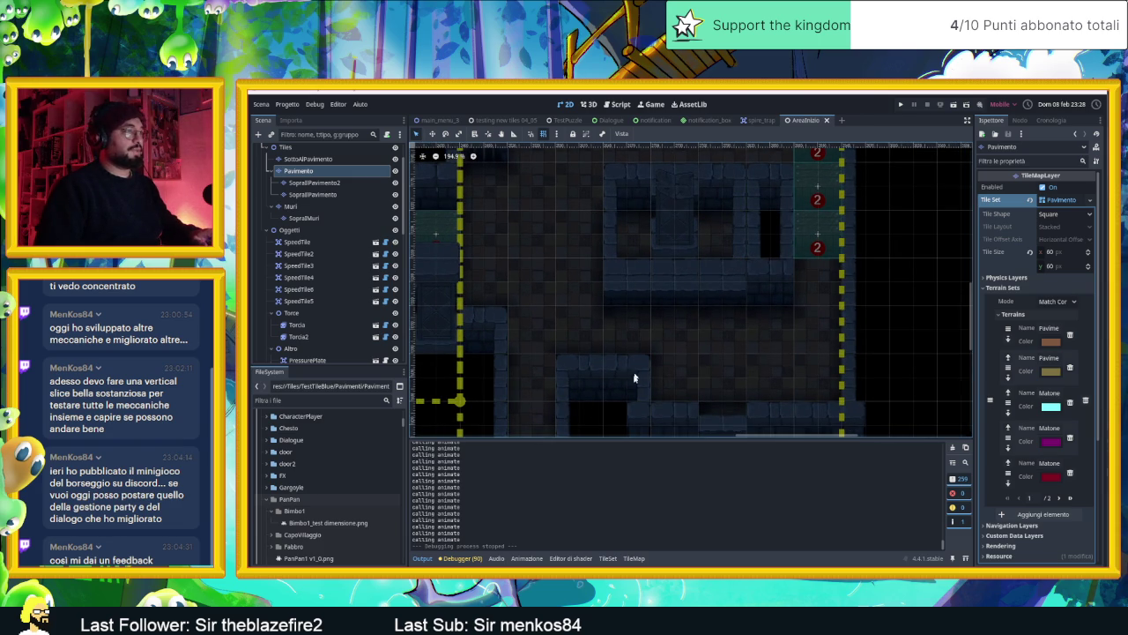
{"action": "left_click", "coordinate": [629, 411]}
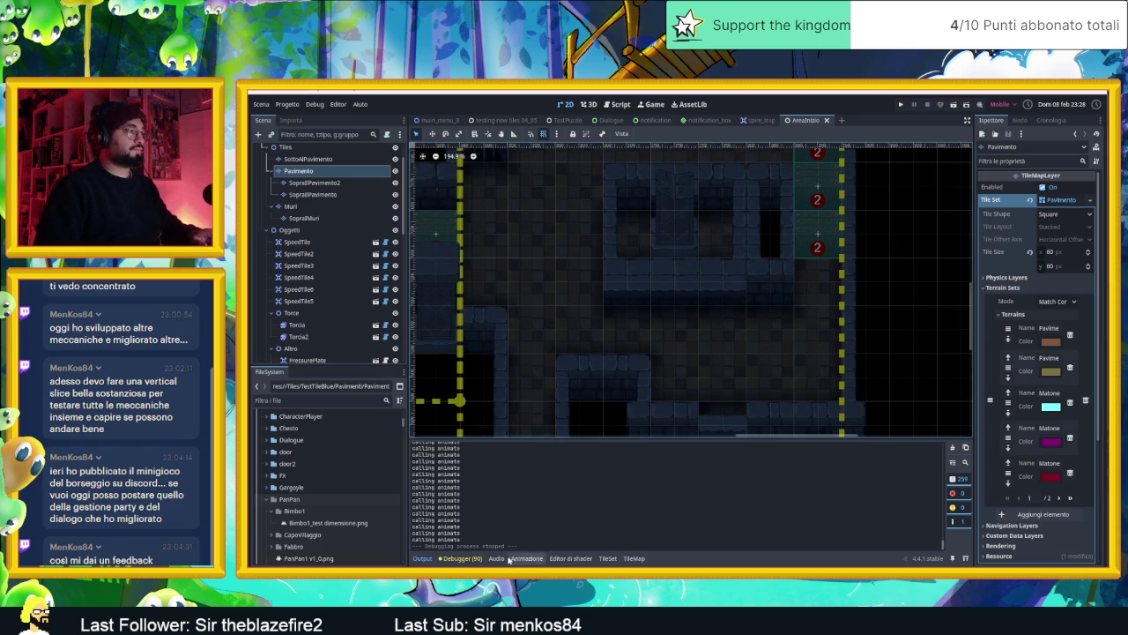
- On the Muri layer, paint the bottom-left Muro wall tile into cell (44, 7)
{"action": "left_click", "coordinate": [373, 208]}
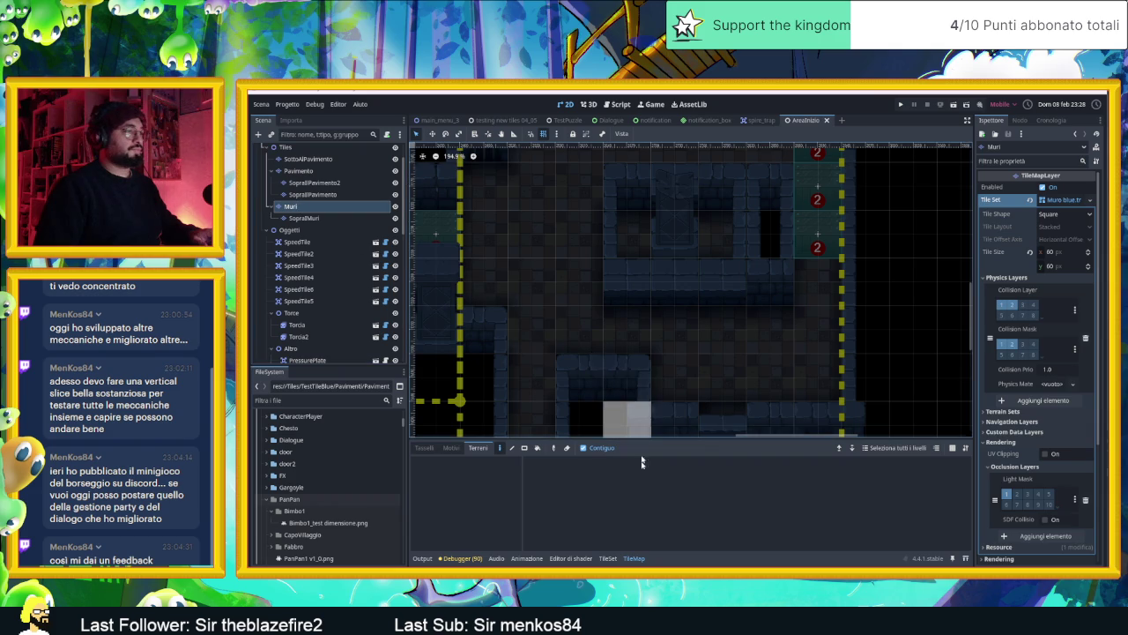
{"action": "left_click", "coordinate": [625, 560]}
{"action": "left_click", "coordinate": [624, 560]}
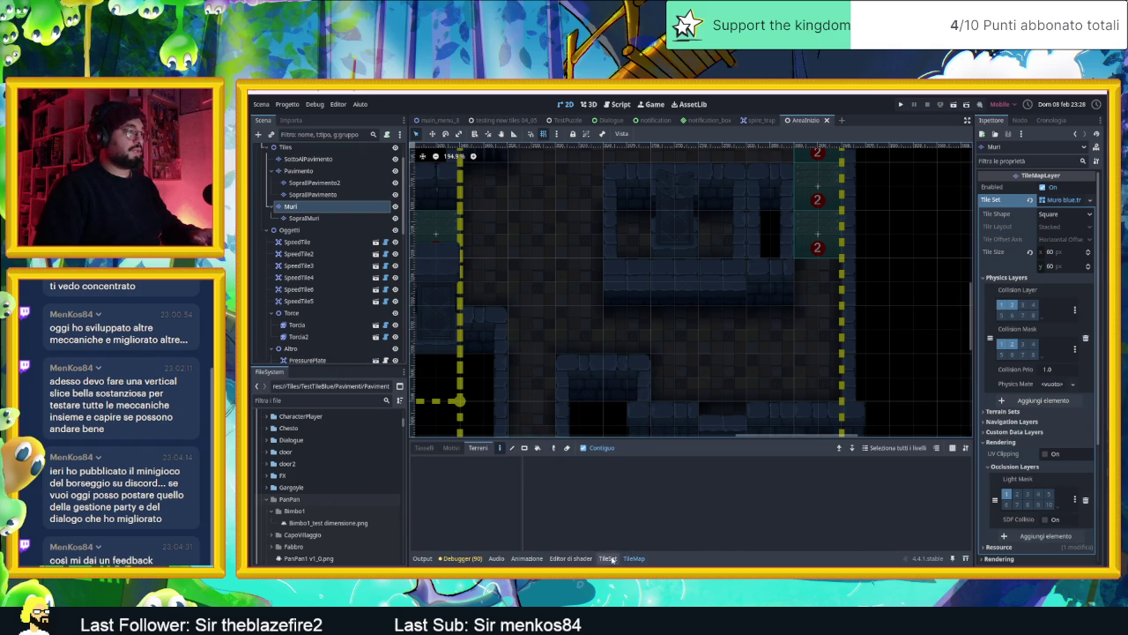
{"action": "left_click", "coordinate": [427, 447]}
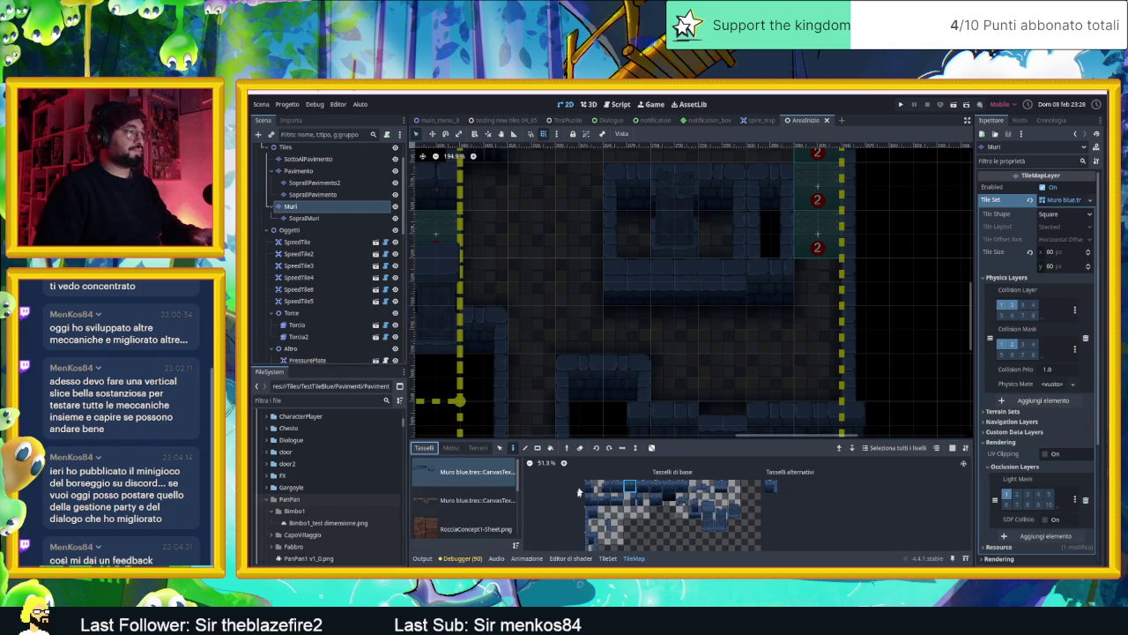
{"action": "left_click", "coordinate": [593, 536]}
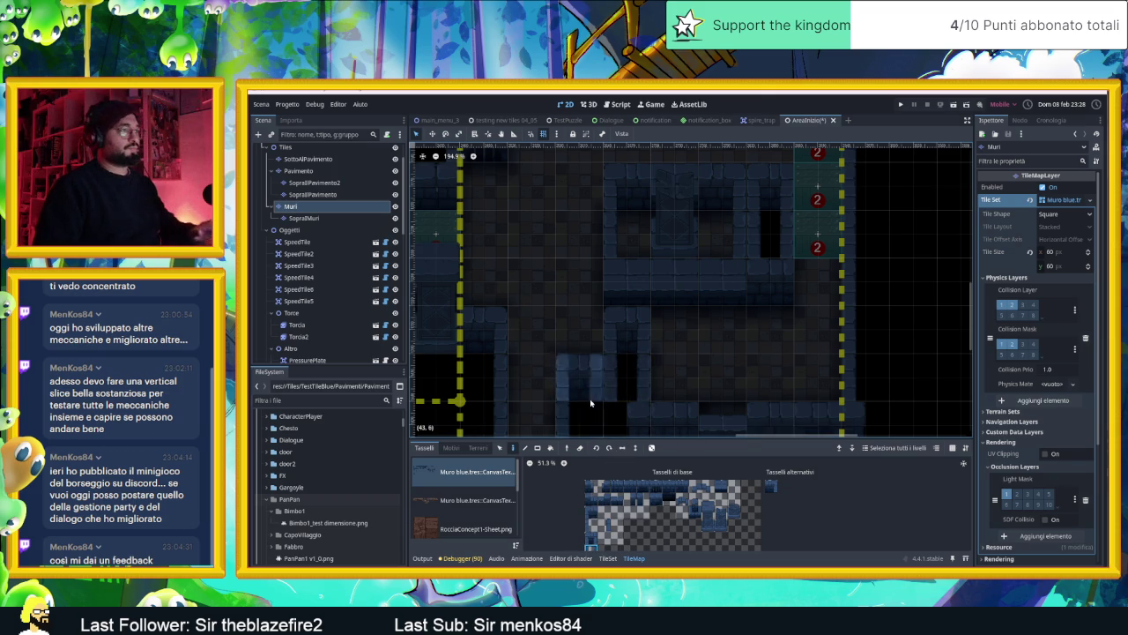
{"action": "scroll", "coordinate": [591, 403], "scroll_direction": "down", "scroll_amount": 2}
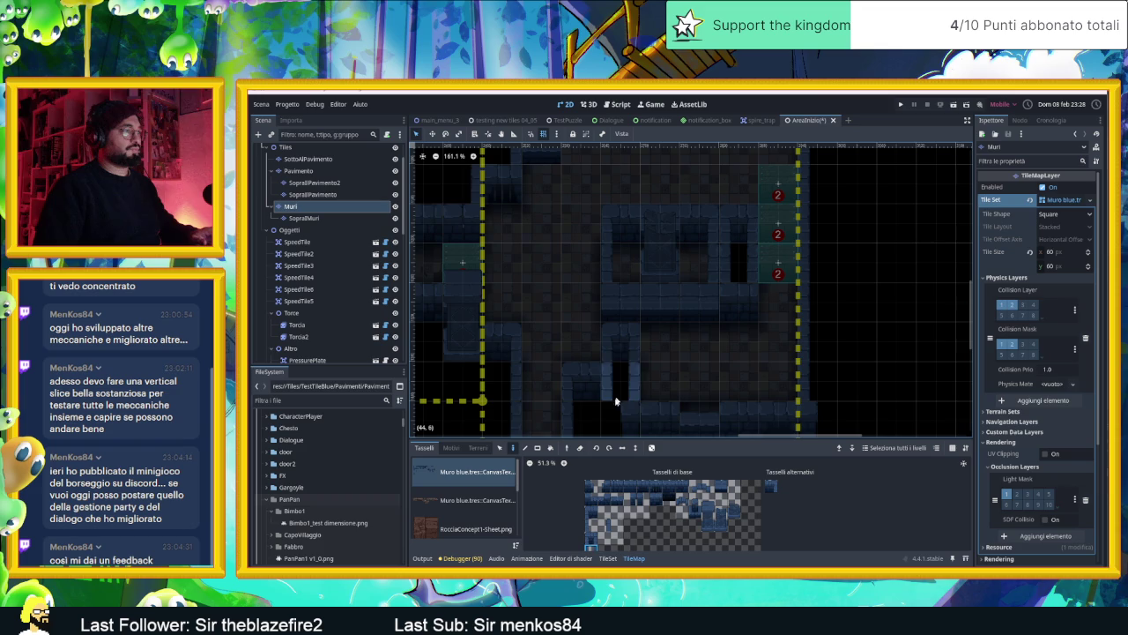
{"action": "left_click", "coordinate": [614, 413]}
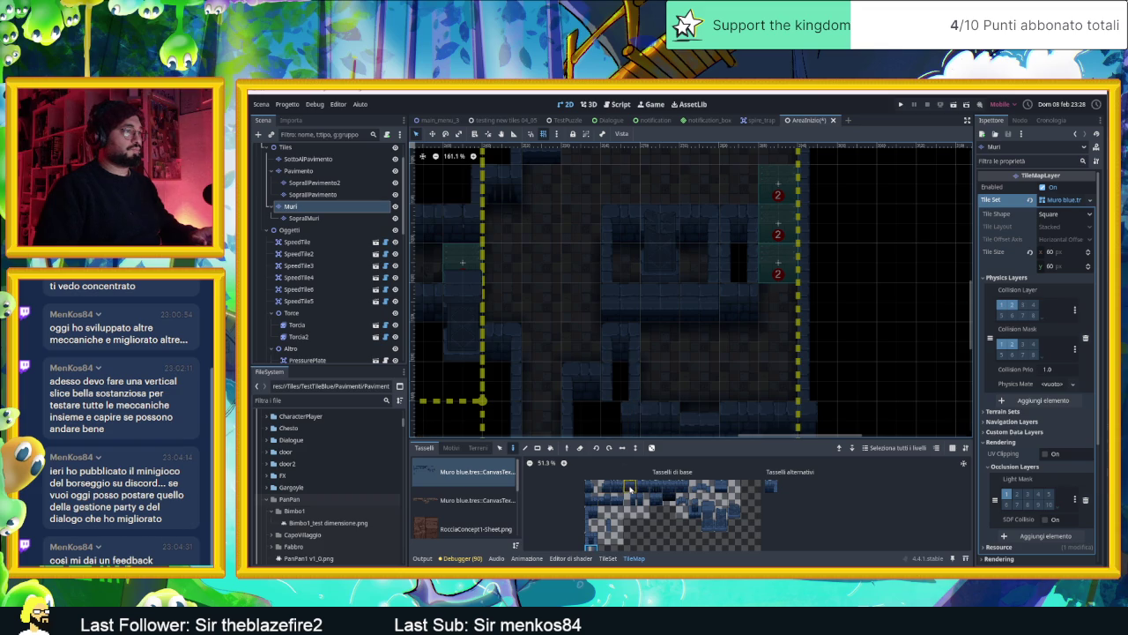
- Pick a different wall tile and survey the upper-left part of the level
{"action": "left_click", "coordinate": [629, 487]}
{"action": "left_click_drag", "start_coordinate": [738, 370], "coordinate": [668, 344]}
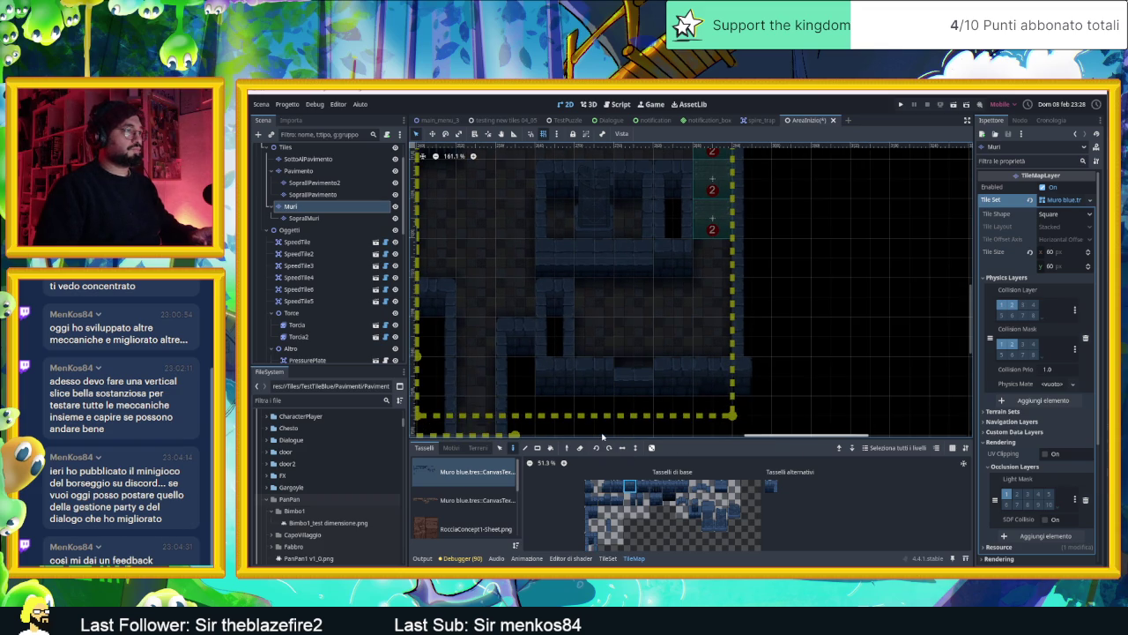
{"action": "scroll", "coordinate": [635, 352], "scroll_direction": "up", "scroll_amount": 1}
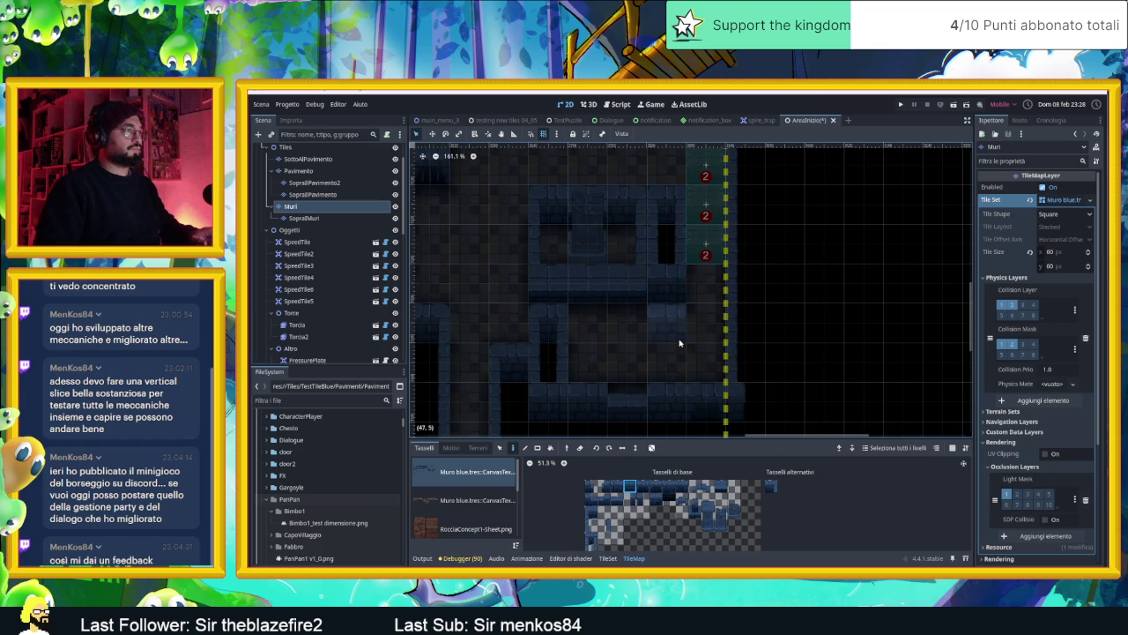
{"action": "scroll", "coordinate": [680, 352], "scroll_direction": "up", "scroll_amount": 1}
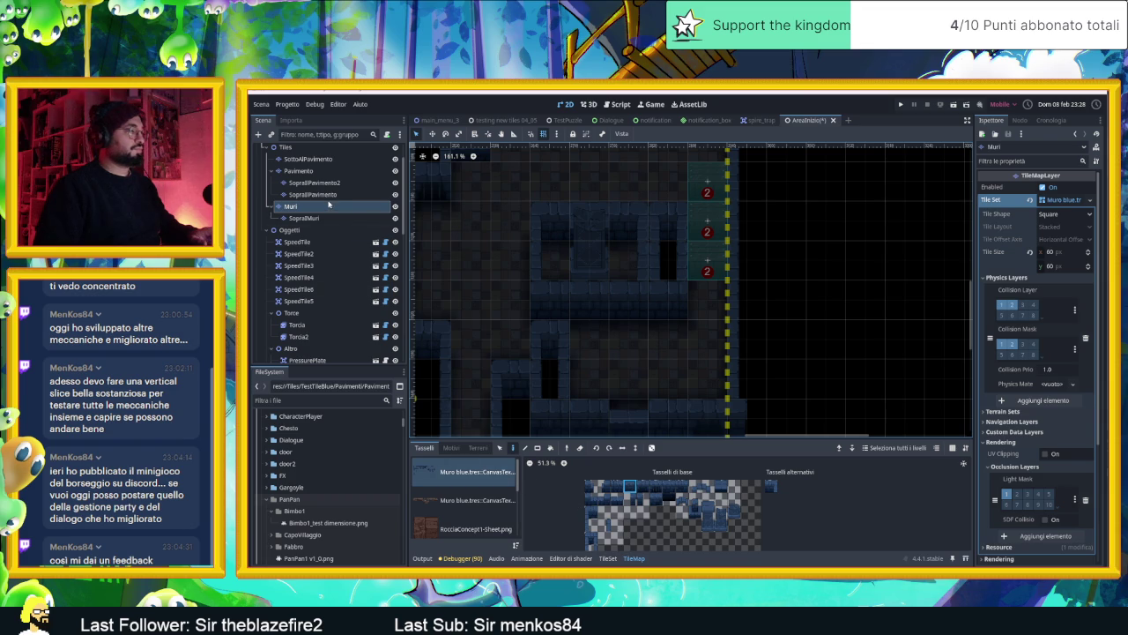
{"action": "scroll", "coordinate": [629, 254], "scroll_direction": "down", "scroll_amount": 3}
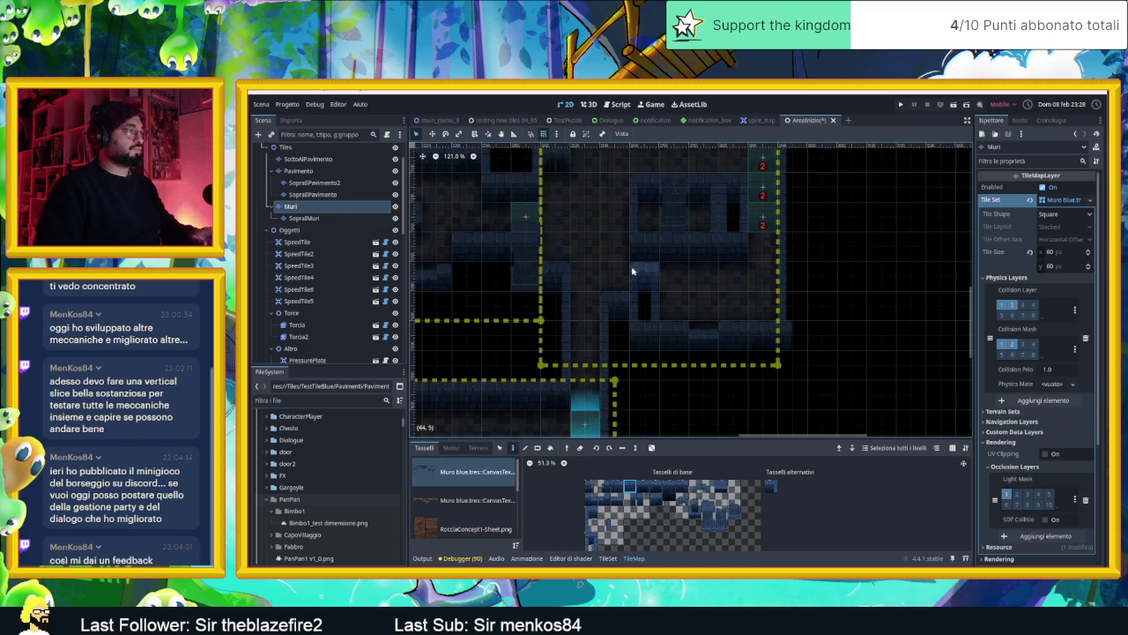
{"action": "scroll", "coordinate": [633, 271], "scroll_direction": "down", "scroll_amount": 4}
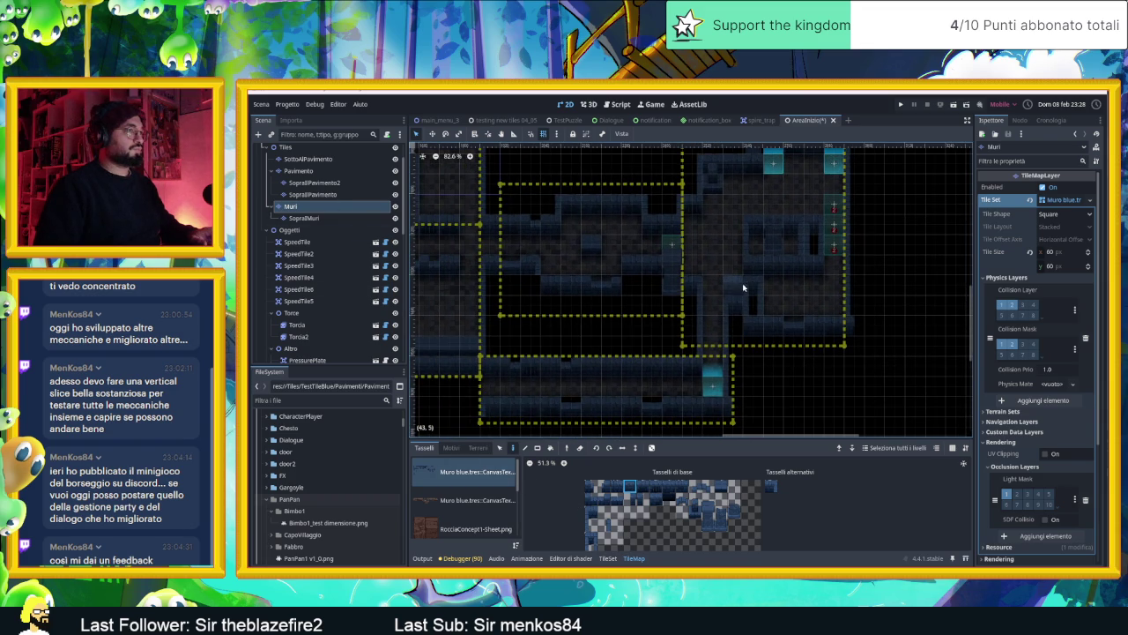
{"action": "scroll", "coordinate": [705, 284], "scroll_direction": "left", "scroll_amount": 5}
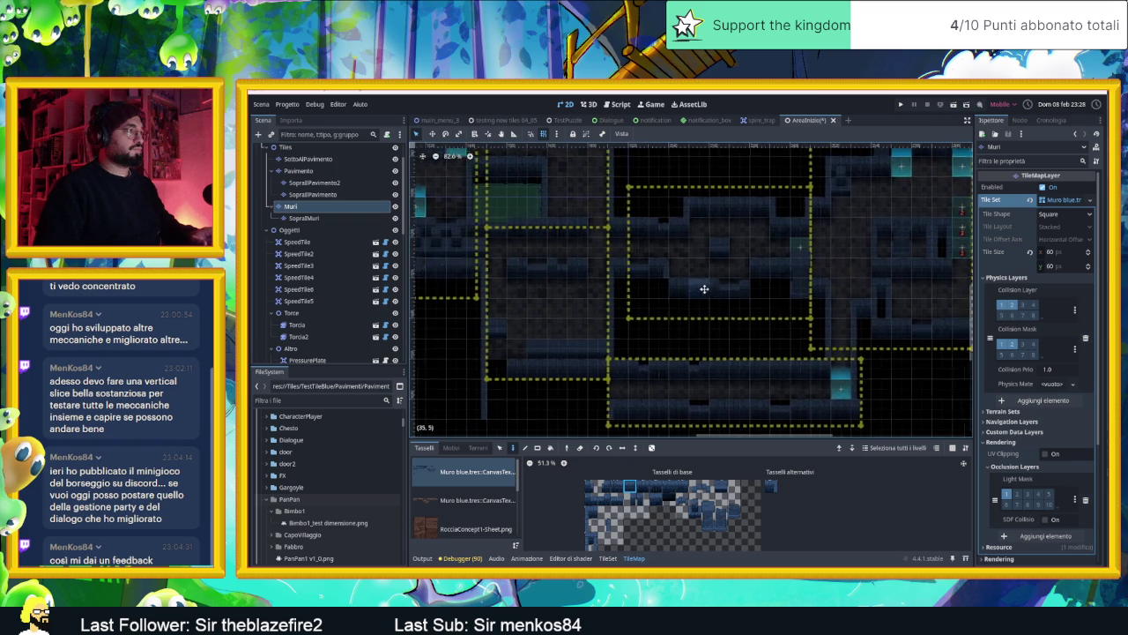
{"action": "scroll", "coordinate": [787, 298], "scroll_direction": "right", "scroll_amount": 2}
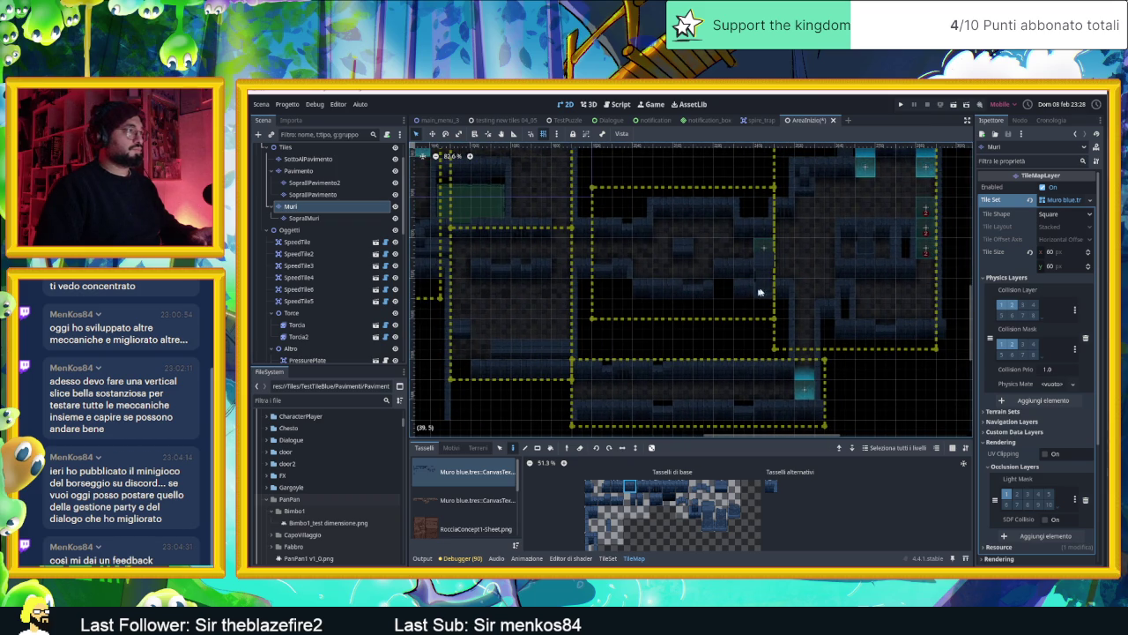
{"action": "scroll", "coordinate": [753, 294], "scroll_direction": "right", "scroll_amount": 4}
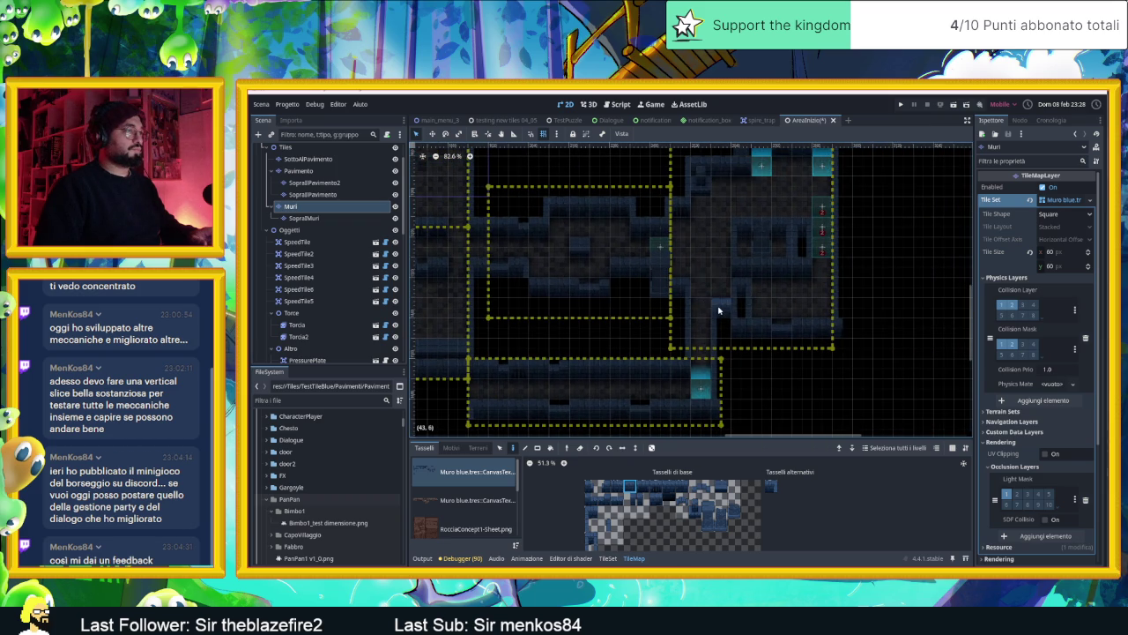
{"action": "scroll", "coordinate": [709, 304], "scroll_direction": "up", "scroll_amount": 3}
{"action": "scroll", "coordinate": [729, 318], "scroll_direction": "down", "scroll_amount": 2}
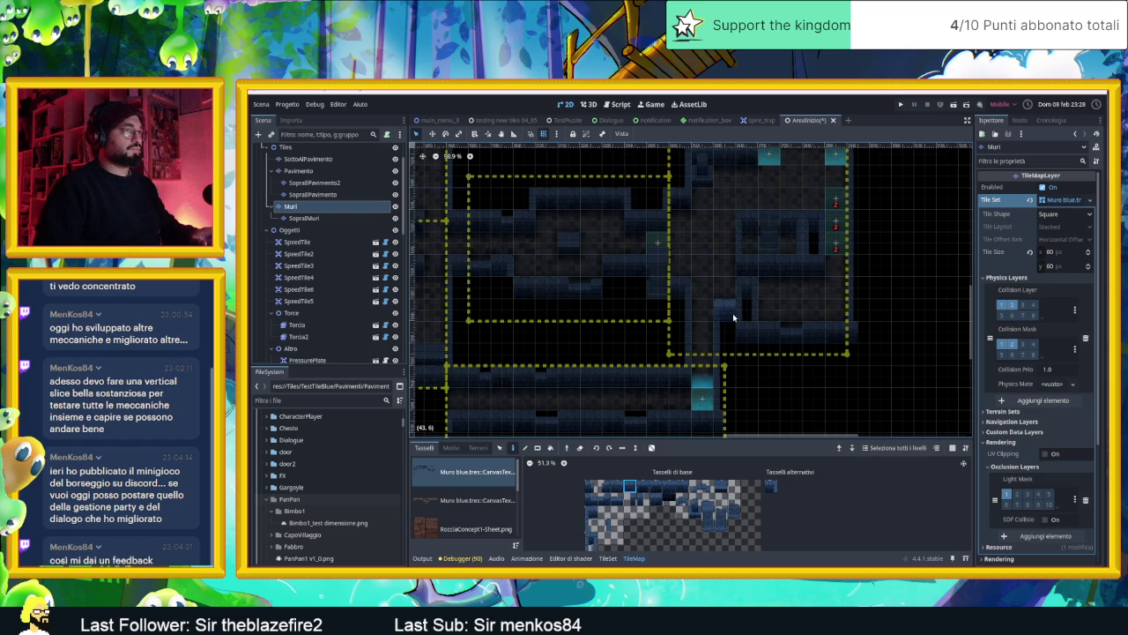
{"action": "scroll", "coordinate": [743, 317], "scroll_direction": "down", "scroll_amount": 1}
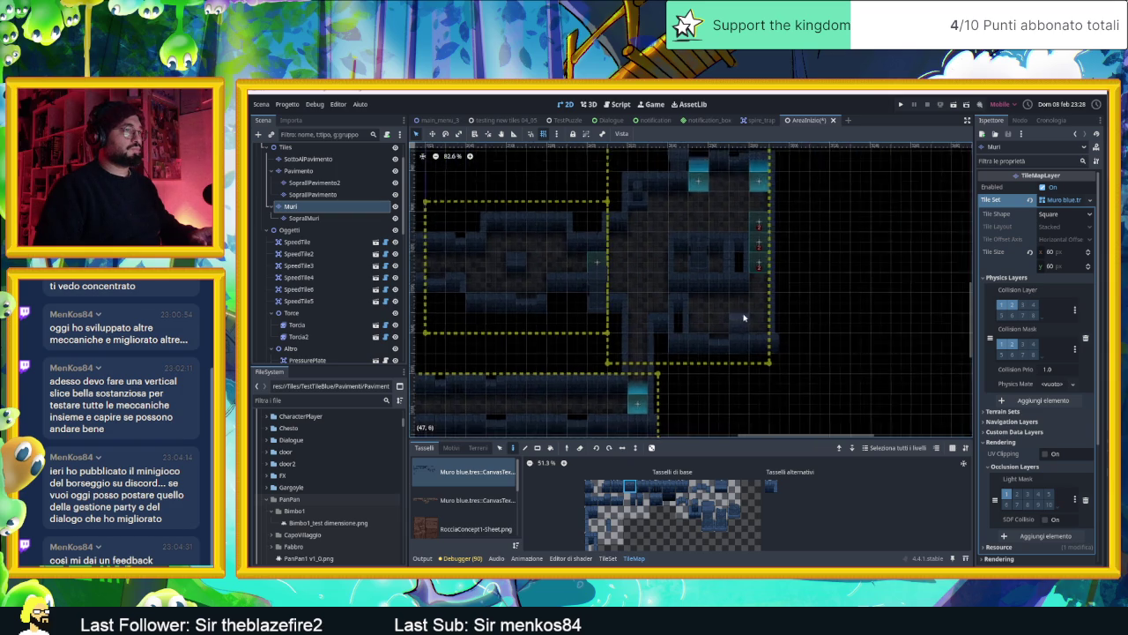
{"action": "scroll", "coordinate": [749, 317], "scroll_direction": "up", "scroll_amount": 3}
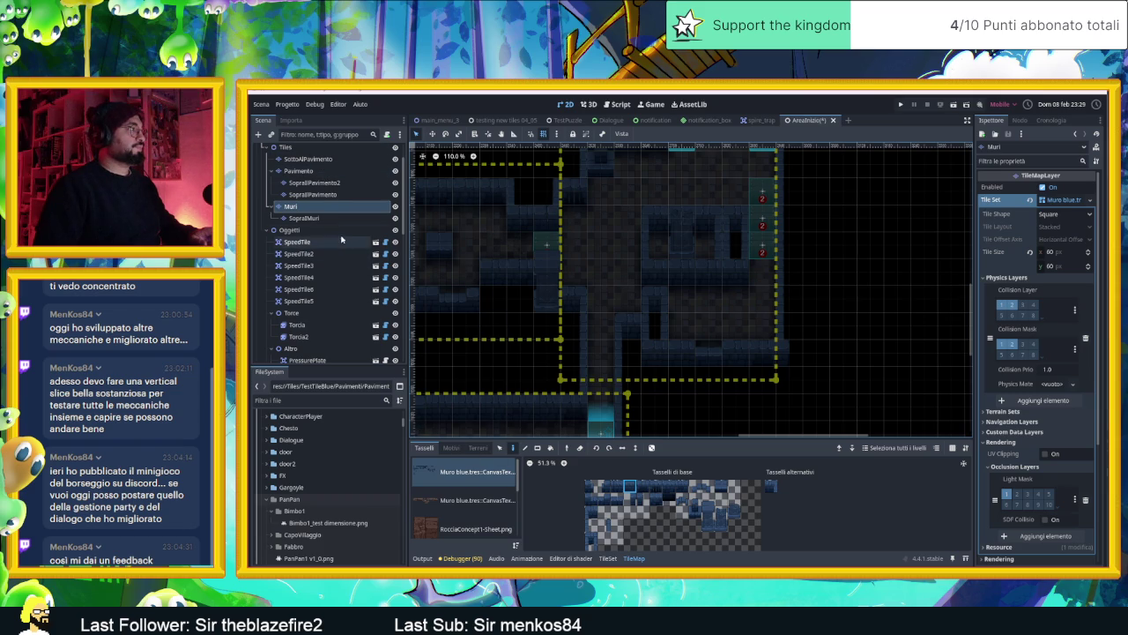
- Move WoodenBox12 down and left into the room
{"action": "left_click", "coordinate": [300, 242]}
{"action": "left_click", "coordinate": [765, 246]}
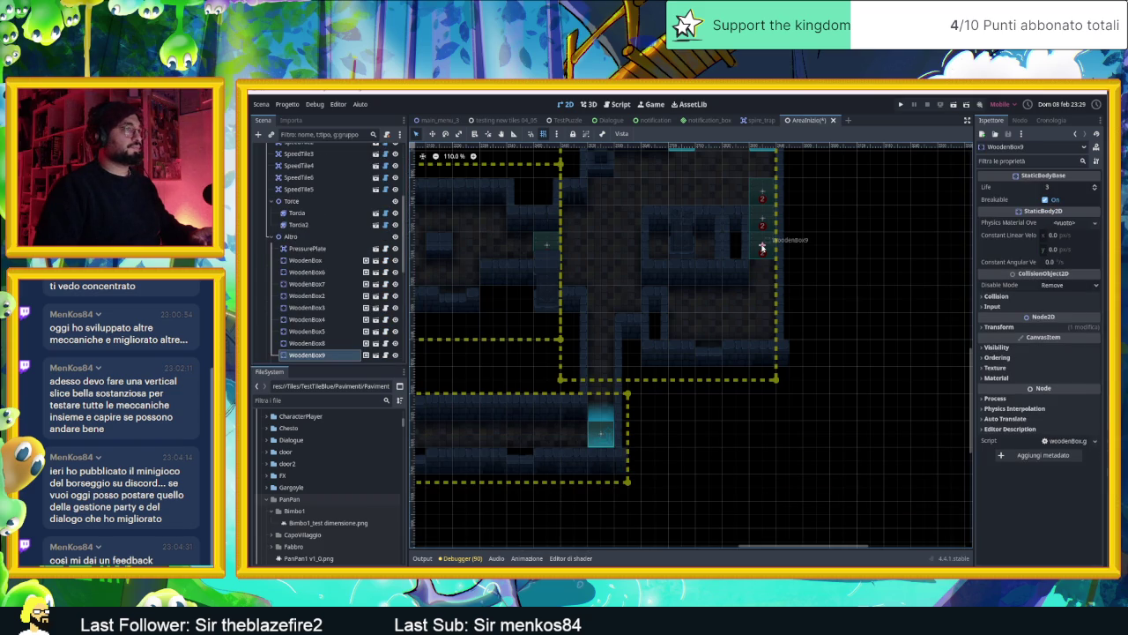
{"action": "mouse_move", "coordinate": [763, 248]}
{"action": "left_mouse_down"}
{"action": "mouse_move", "coordinate": [679, 315]}
{"action": "mouse_move", "coordinate": [683, 324]}
{"action": "left_mouse_up"}
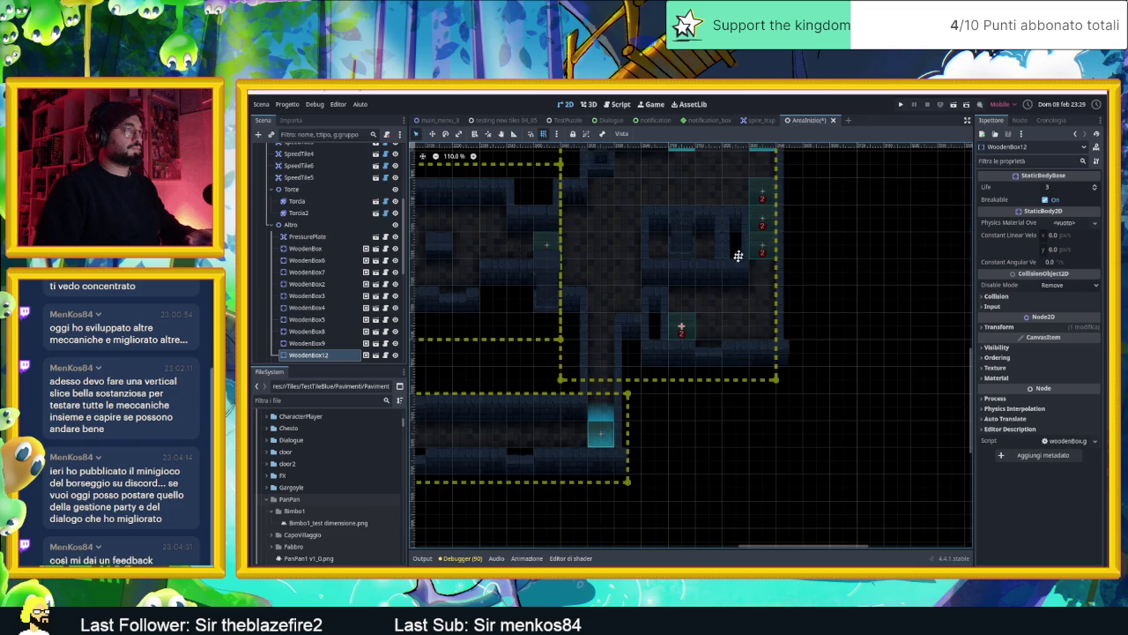
- Move SpeedTile7 to the room's lower right, set its Tile Direction to 0, and save
{"action": "scroll", "coordinate": [732, 273], "scroll_direction": "up", "scroll_amount": 3}
{"action": "left_click_drag", "start_coordinate": [748, 189], "coordinate": [748, 378]}
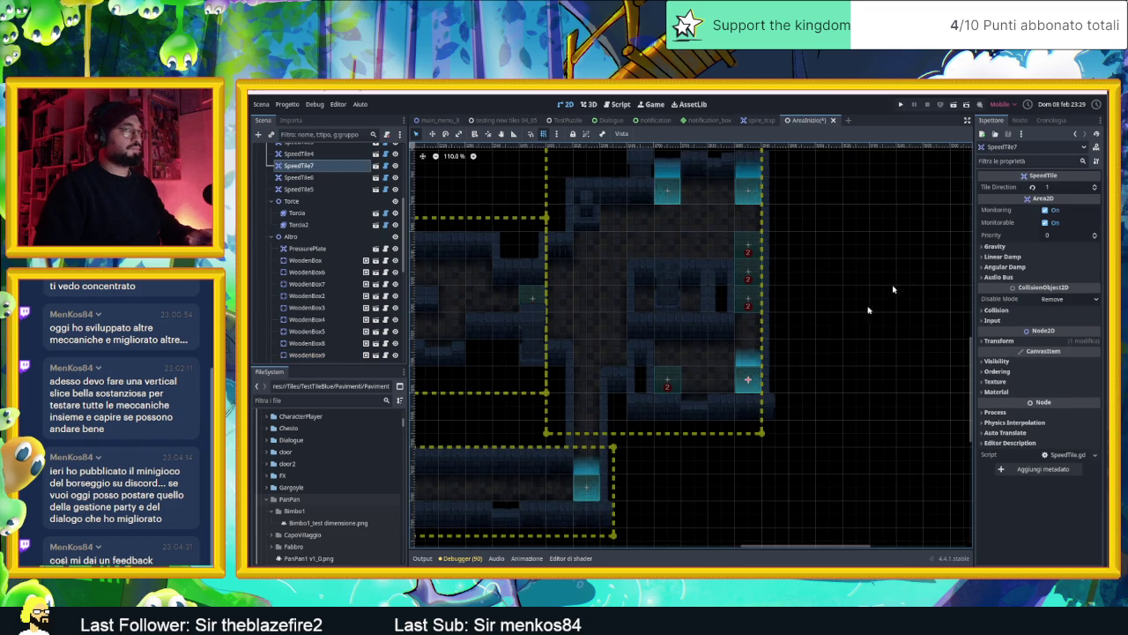
{"action": "left_click", "coordinate": [1094, 186]}
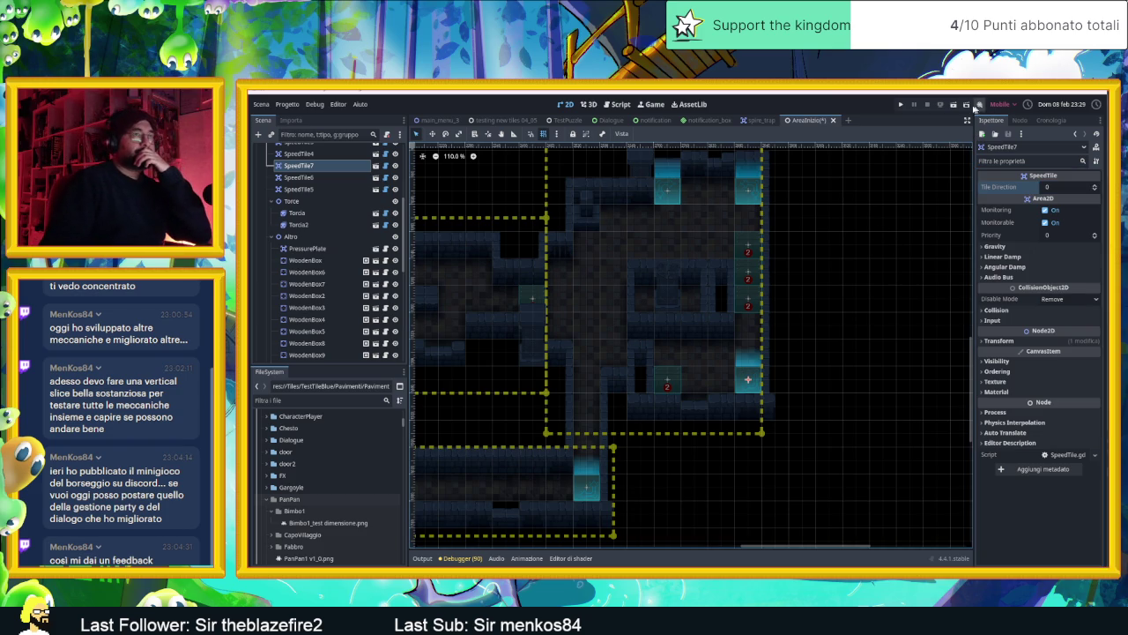
{"action": "key", "text": "ctrl+s"}
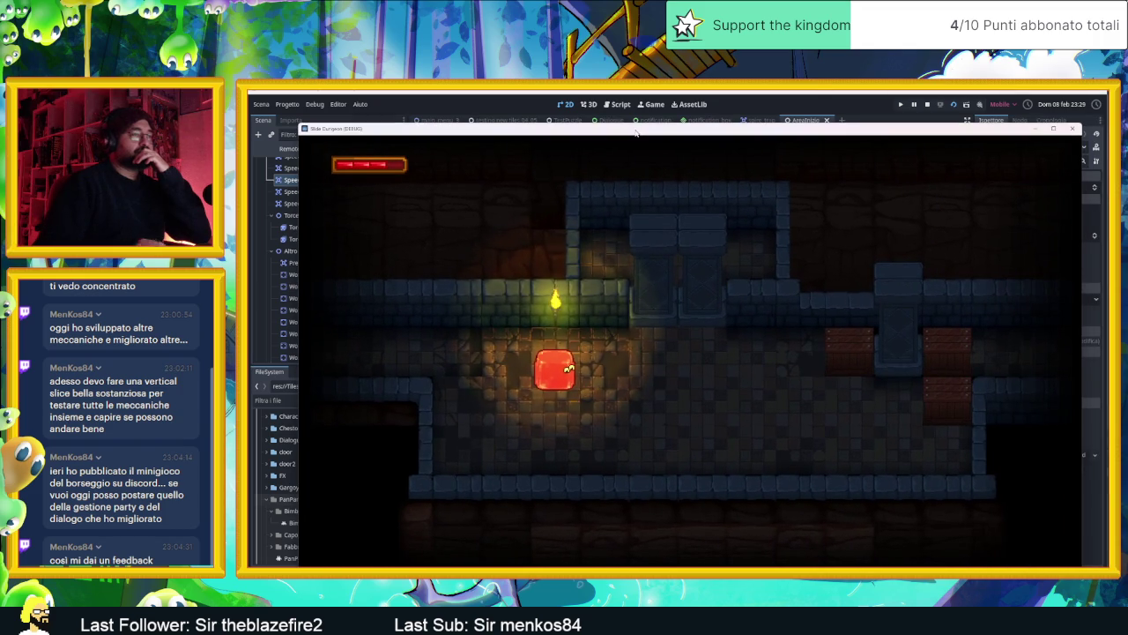
- Slide the player block through the first corridors and push up to break the crates
{"action": "key", "text": "Right"}
{"action": "key", "text": "Down"}
{"action": "key", "text": "Up"}
{"action": "key", "text": "Left"}
{"action": "key", "text": "Right"}
{"action": "key", "text": "Left"}
{"action": "key", "text": "Right"}
{"action": "key", "text": "Down"}
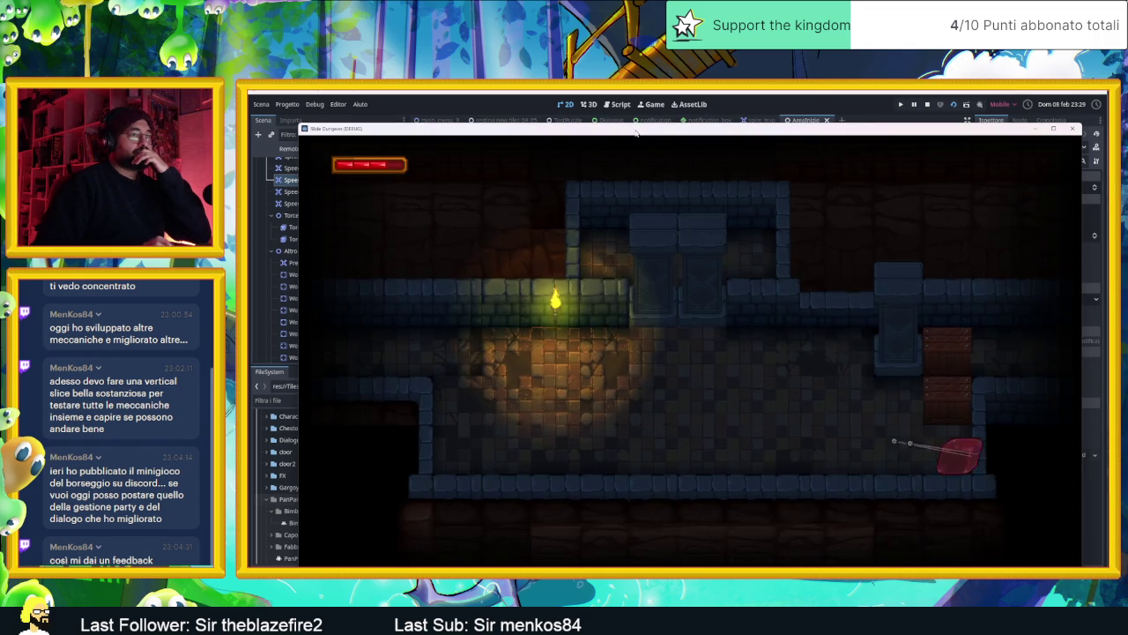
{"action": "key", "text": "Up"}
{"action": "key", "text": "Up"}
{"action": "key", "text": "Up"}
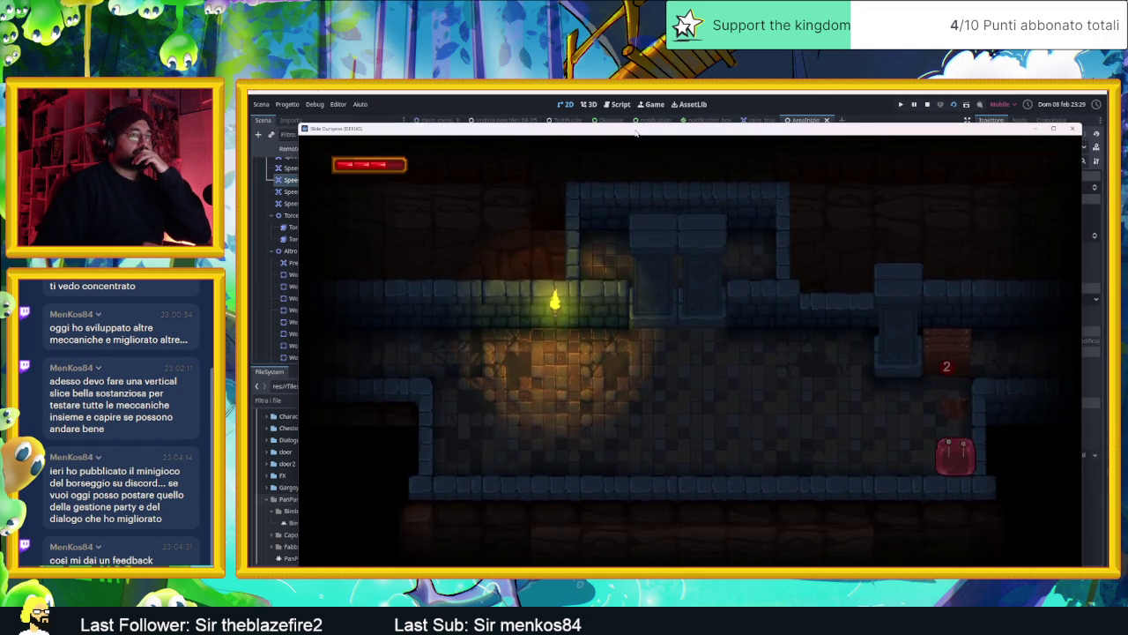
{"action": "key", "text": "Up"}
{"action": "key", "text": "Down"}
{"action": "key", "text": "Up"}
{"action": "key", "text": "Down"}
{"action": "key", "text": "Right"}
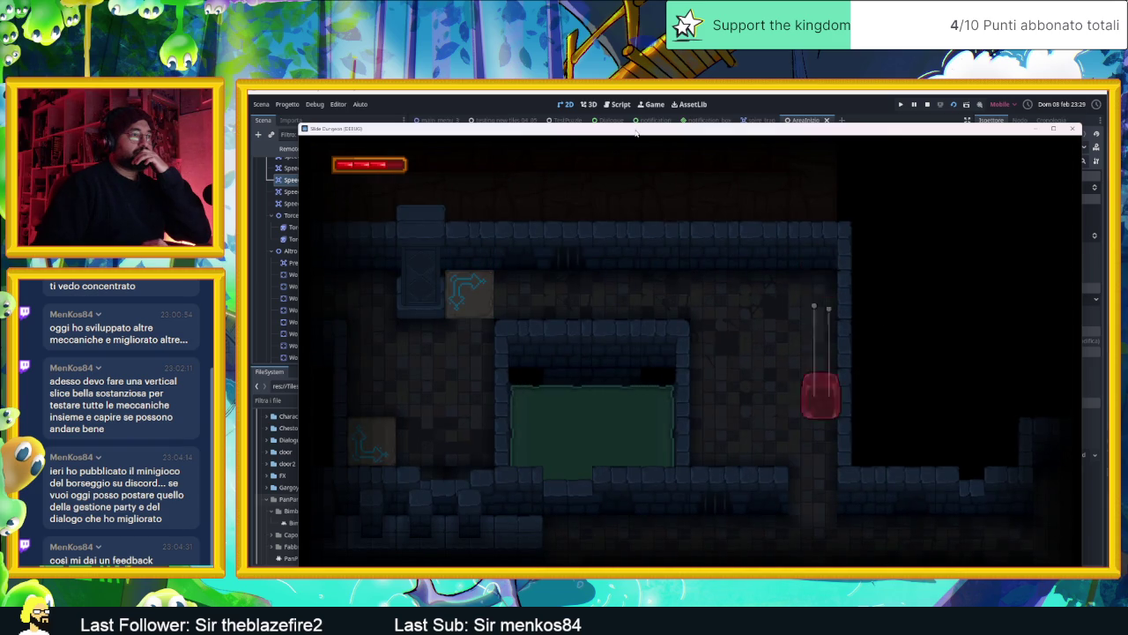
- Ride the arrow speed tiles repeatedly into the wooden crate, then stop the game
{"action": "key", "text": "Left"}
{"action": "key", "text": "Up"}
{"action": "key", "text": "Right"}
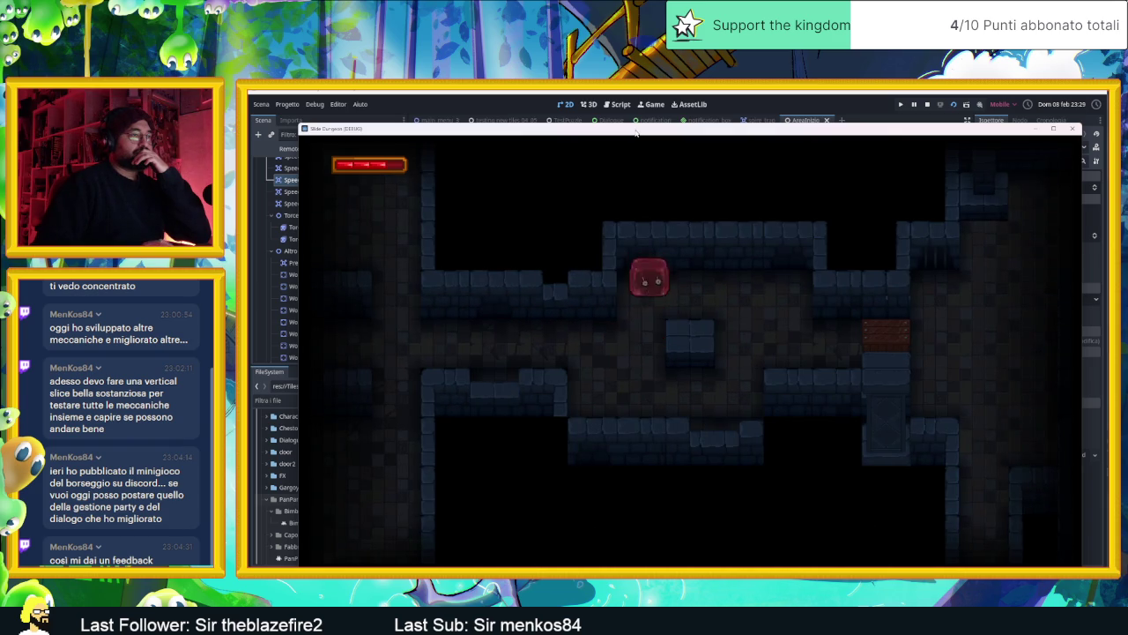
{"action": "key", "text": "Down"}
{"action": "key", "text": "Right"}
{"action": "key", "text": "Left"}
{"action": "key", "text": "Right"}
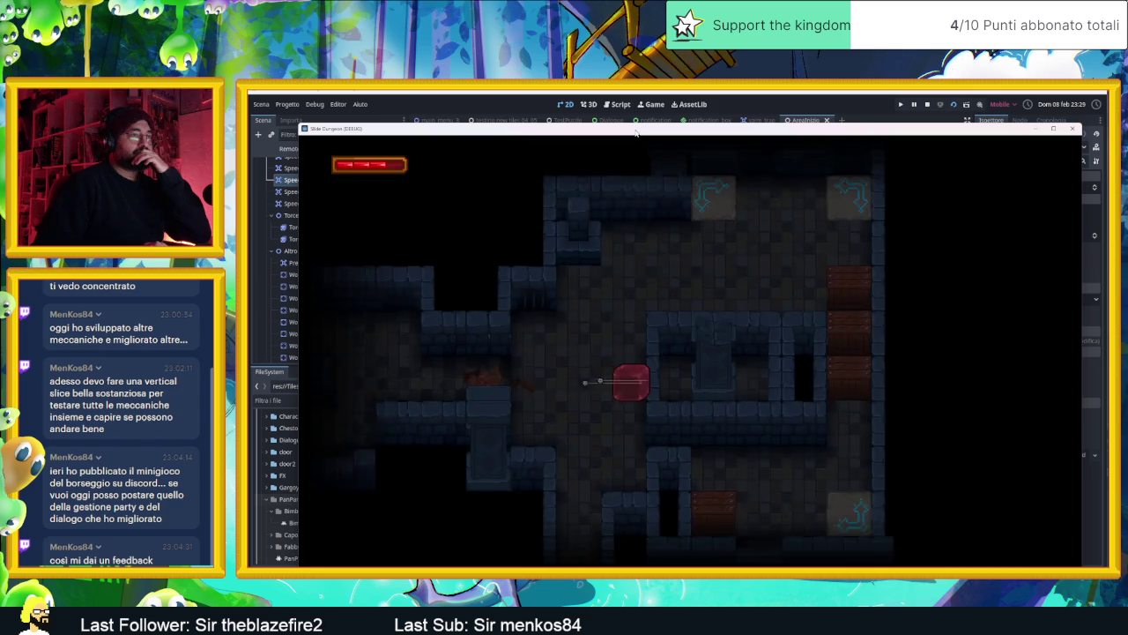
{"action": "key", "text": "Up"}
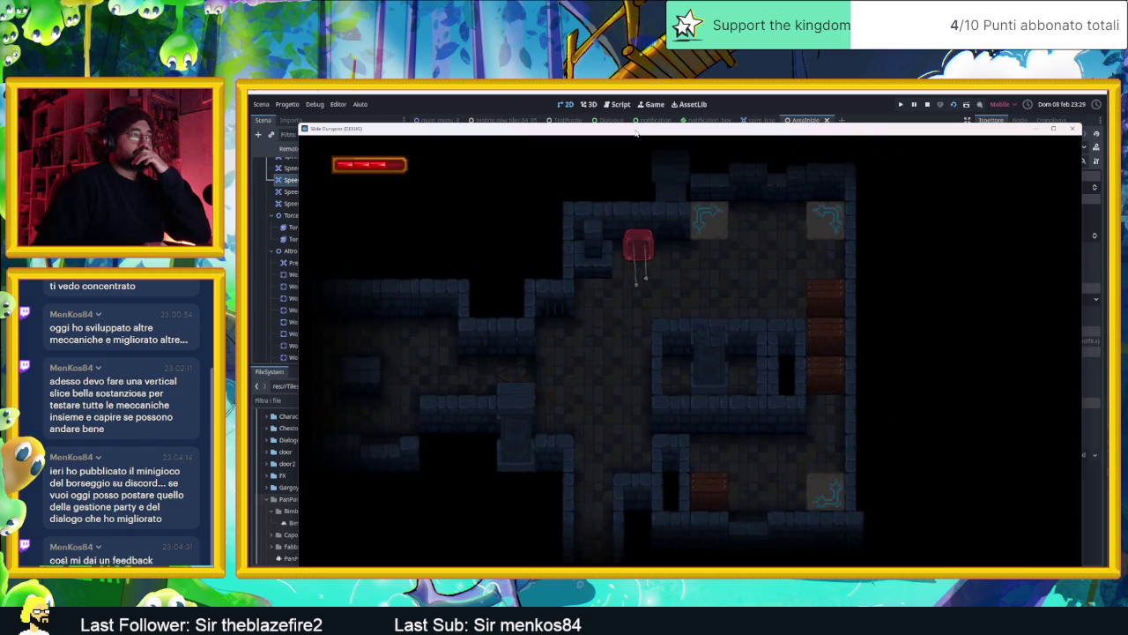
{"action": "key", "text": "Right"}
{"action": "key", "text": "Left"}
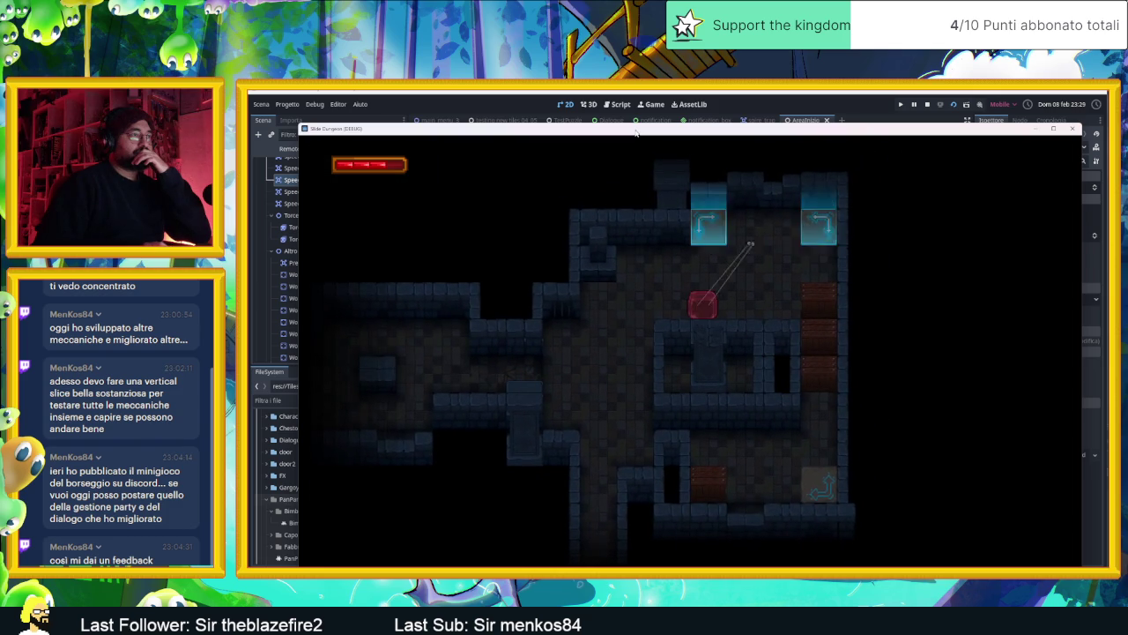
{"action": "key", "text": "Up"}
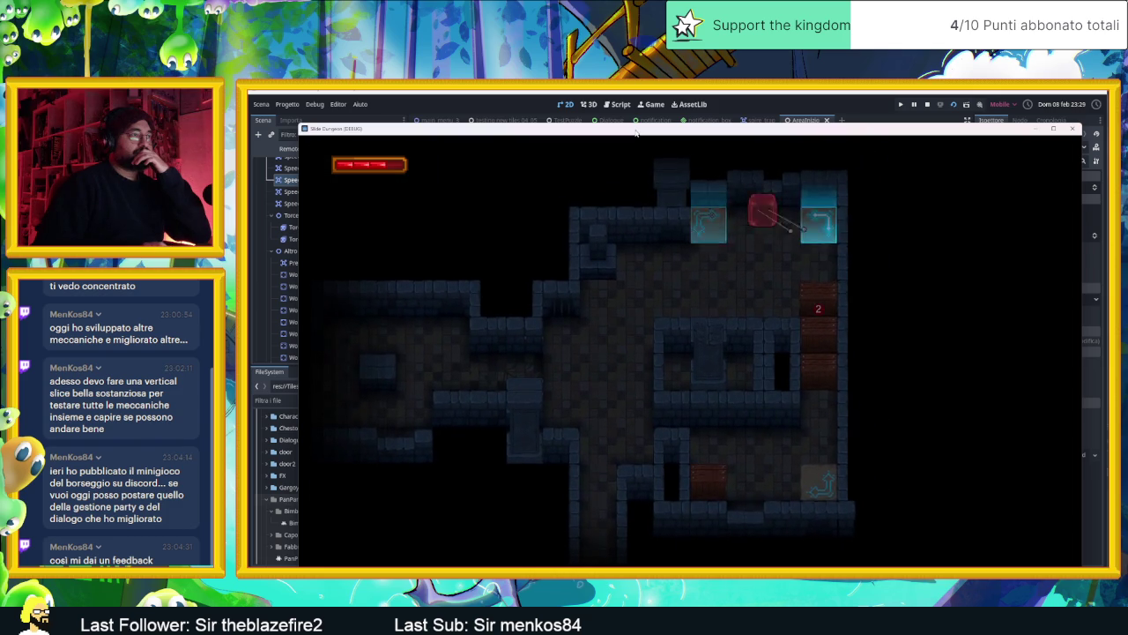
{"action": "key", "text": "Up"}
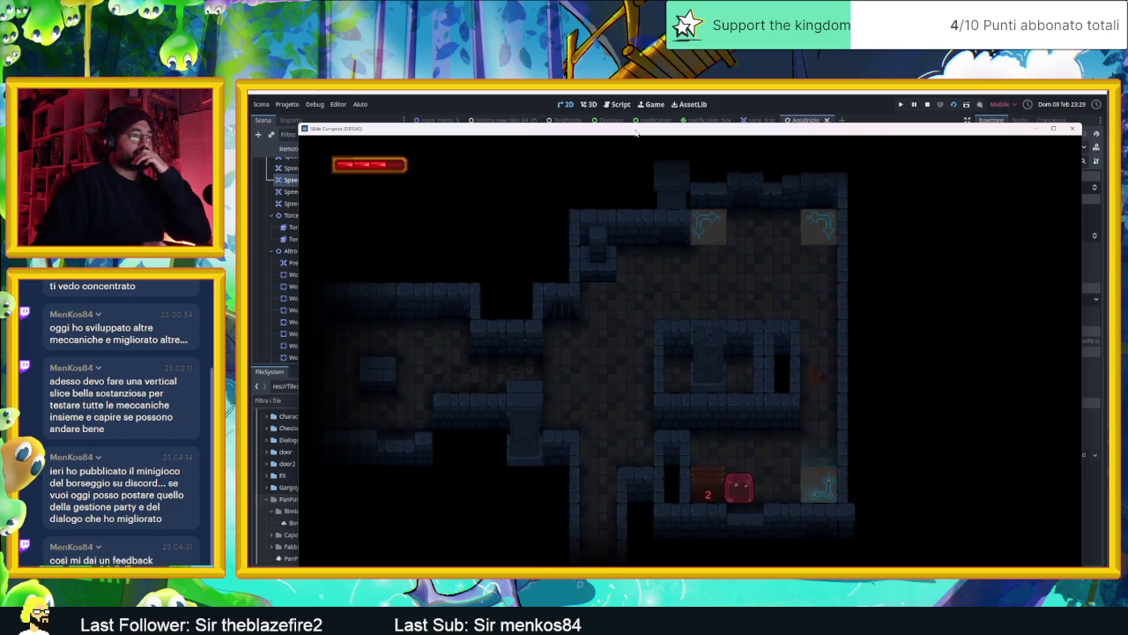
{"action": "key", "text": "Right"}
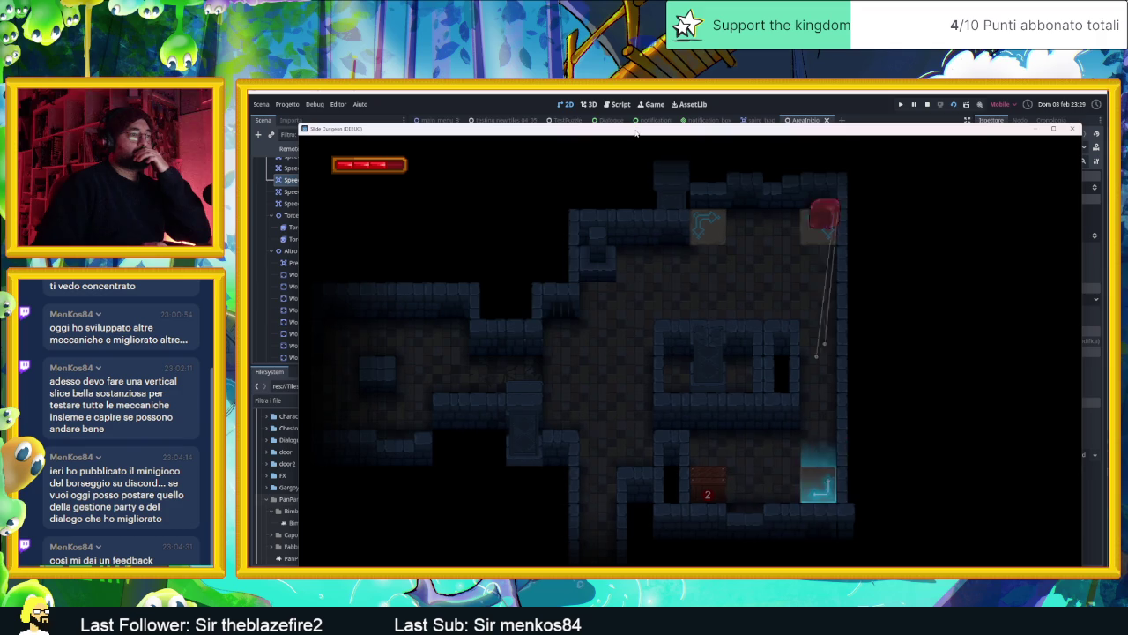
{"action": "key", "text": "Right"}
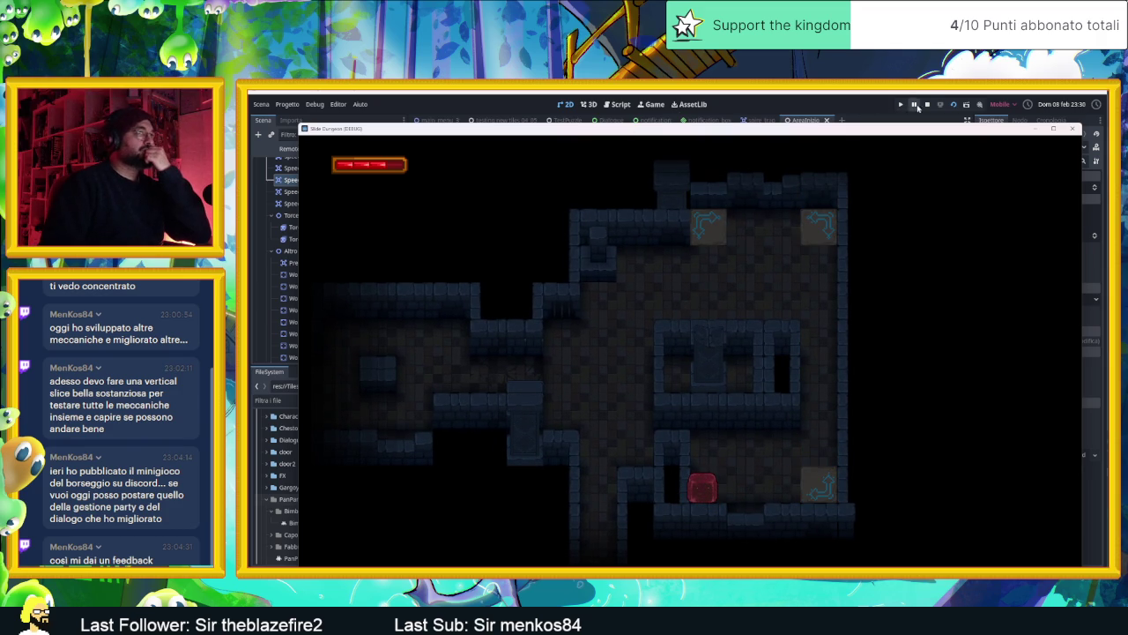
{"action": "left_click", "coordinate": [927, 104]}
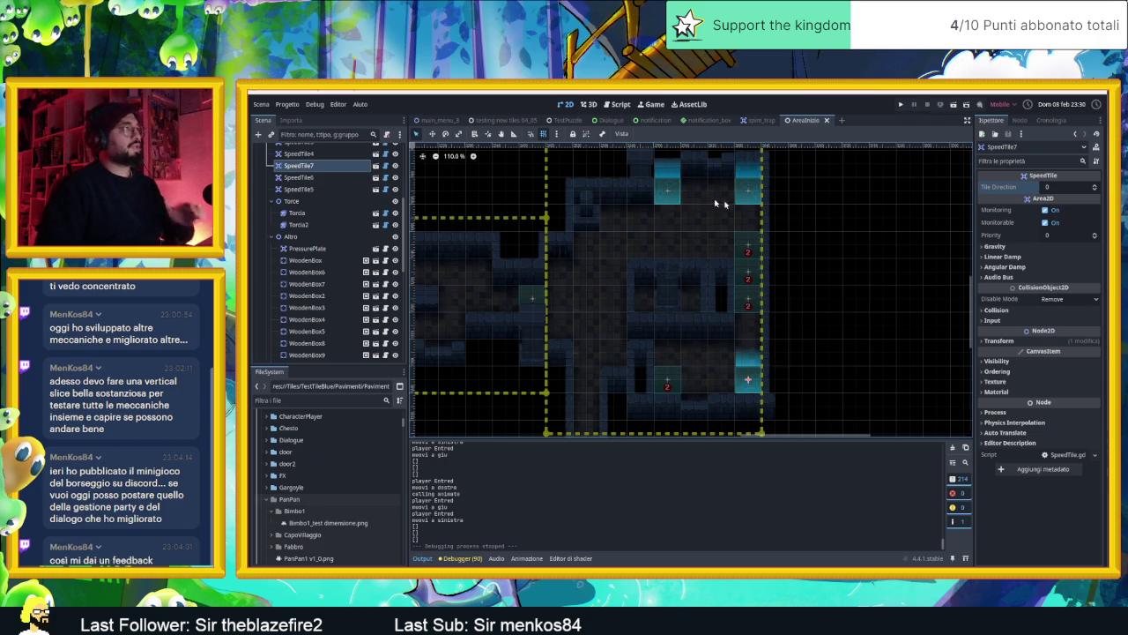
- Switch to the TestPuzzle scene and view the tower on the right
{"action": "left_click", "coordinate": [515, 122]}
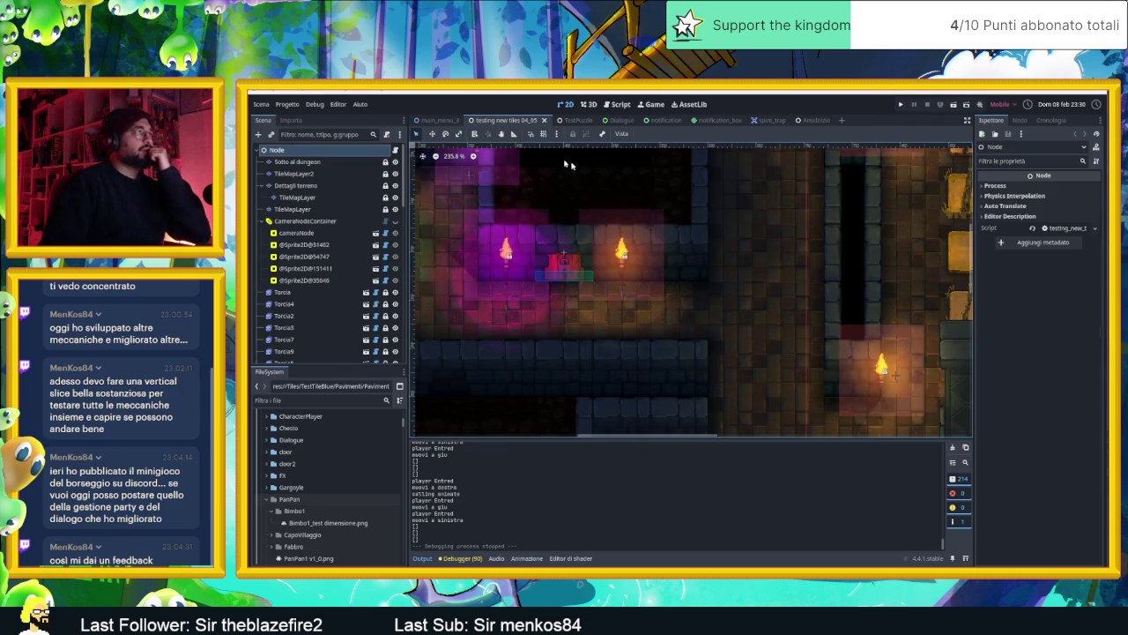
{"action": "left_click", "coordinate": [438, 120]}
{"action": "left_click", "coordinate": [569, 122]}
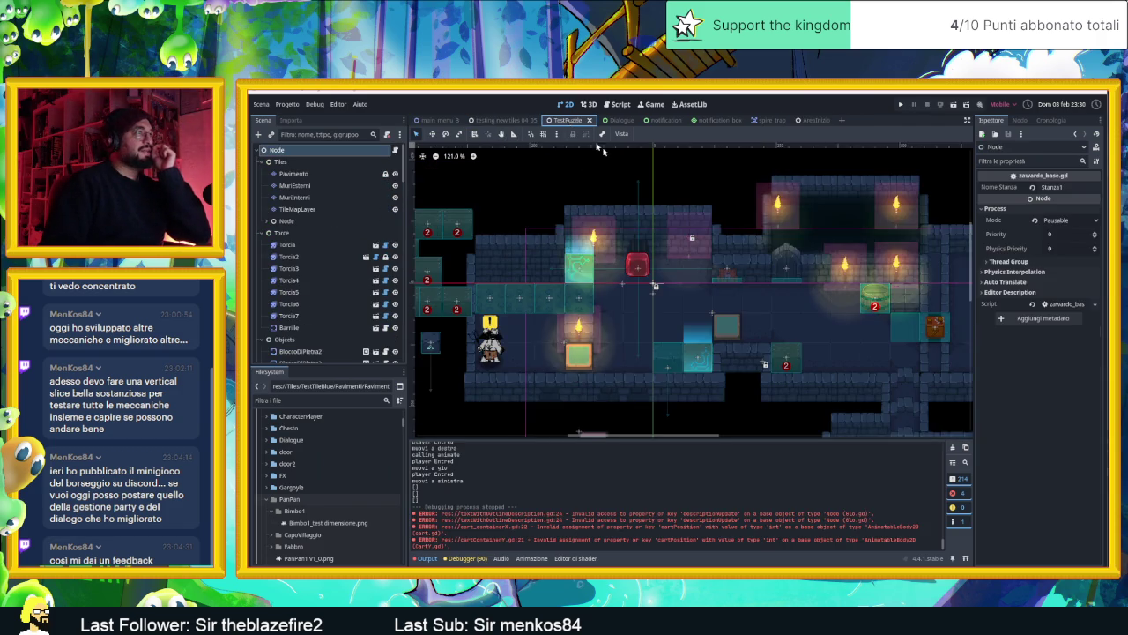
{"action": "scroll", "coordinate": [831, 293], "scroll_direction": "down", "scroll_amount": 1}
{"action": "left_click_drag", "start_coordinate": [830, 292], "coordinate": [662, 284]}
- Select WoodenBox3 and open its attached woodenBox.gd script
{"action": "scroll", "coordinate": [674, 283], "scroll_direction": "down", "scroll_amount": 4}
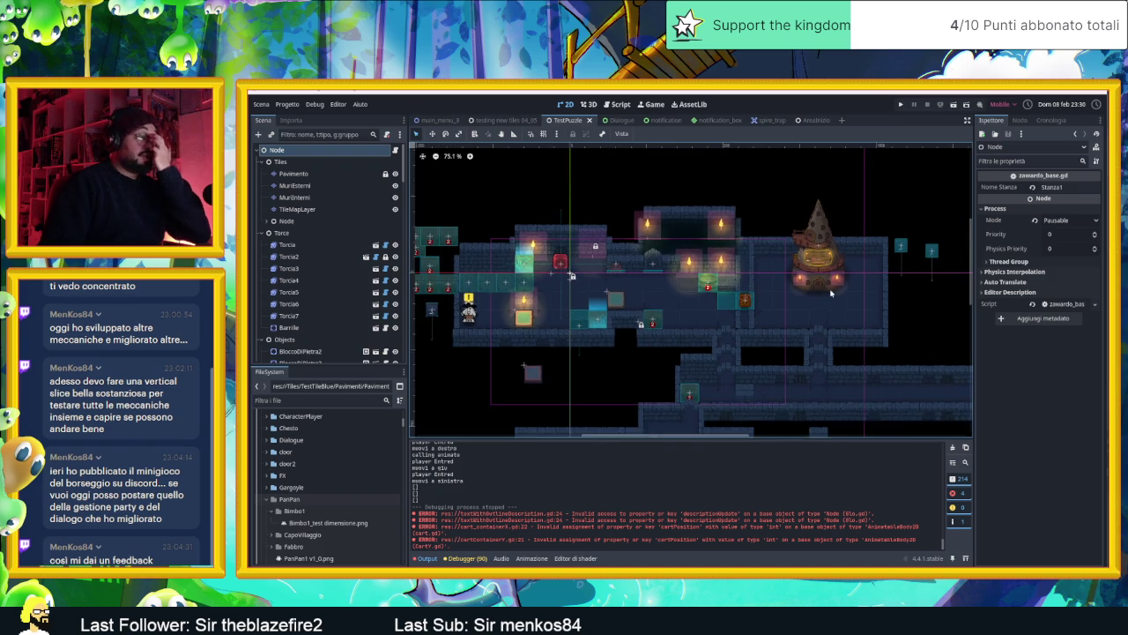
{"action": "scroll", "coordinate": [731, 289], "scroll_direction": "up", "scroll_amount": 2}
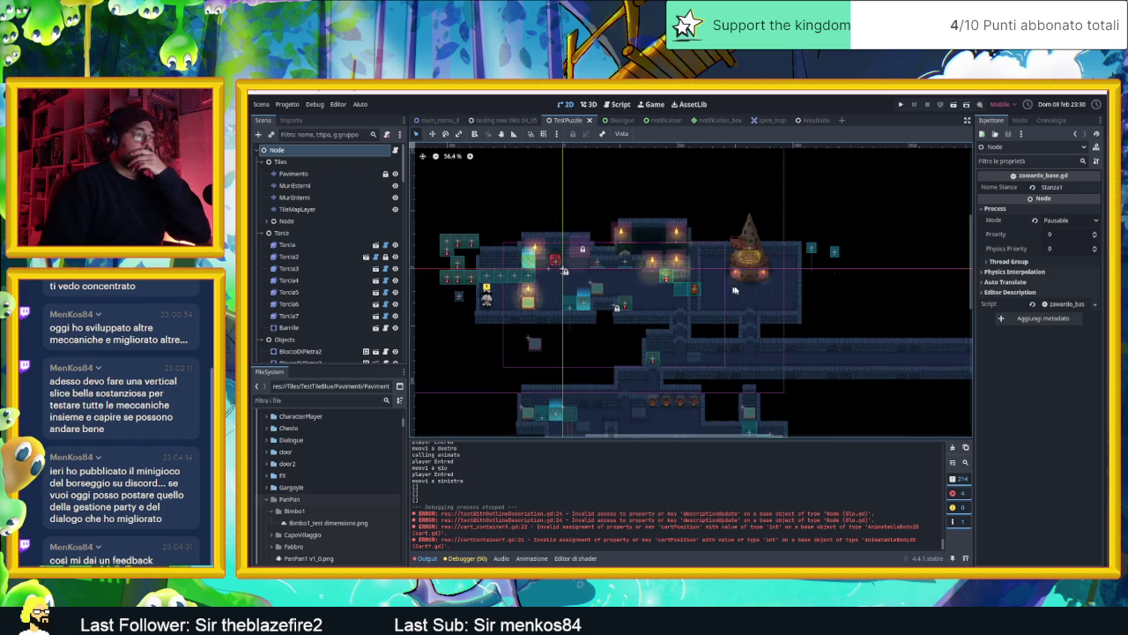
{"action": "scroll", "coordinate": [717, 353], "scroll_direction": "down", "scroll_amount": 4}
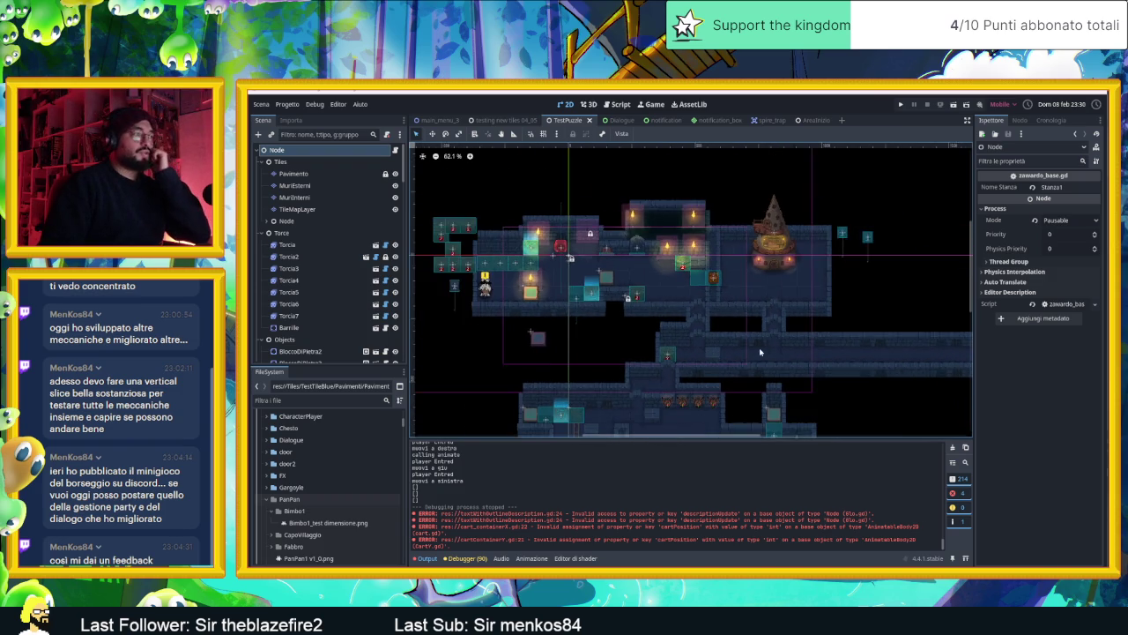
{"action": "left_click_drag", "start_coordinate": [717, 348], "coordinate": [688, 274]}
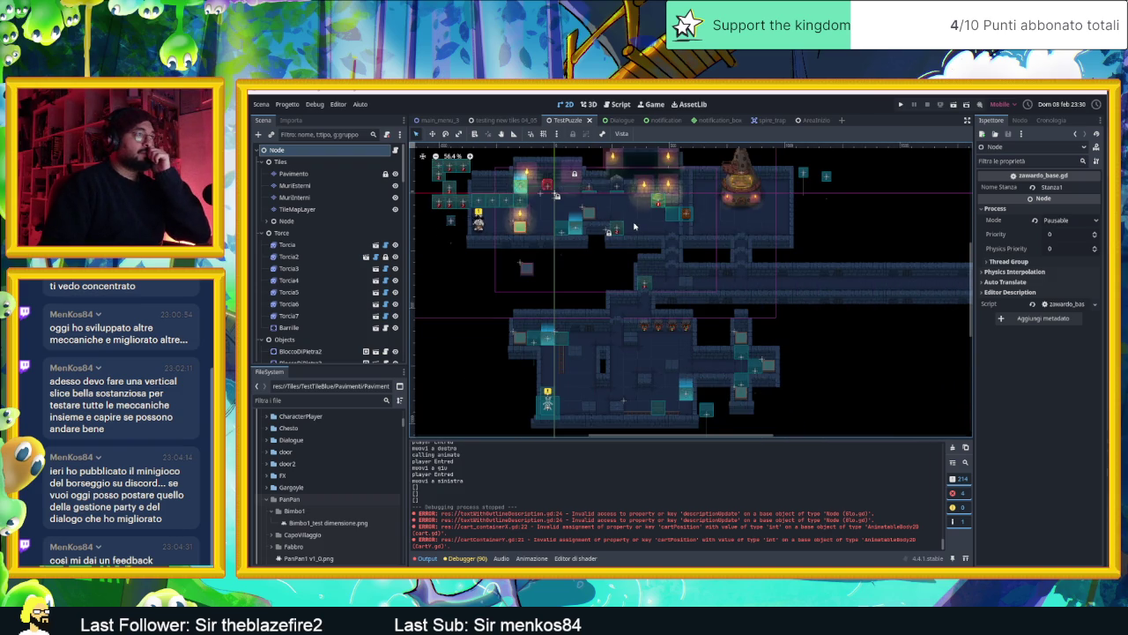
{"action": "scroll", "coordinate": [635, 227], "scroll_direction": "up", "scroll_amount": 4}
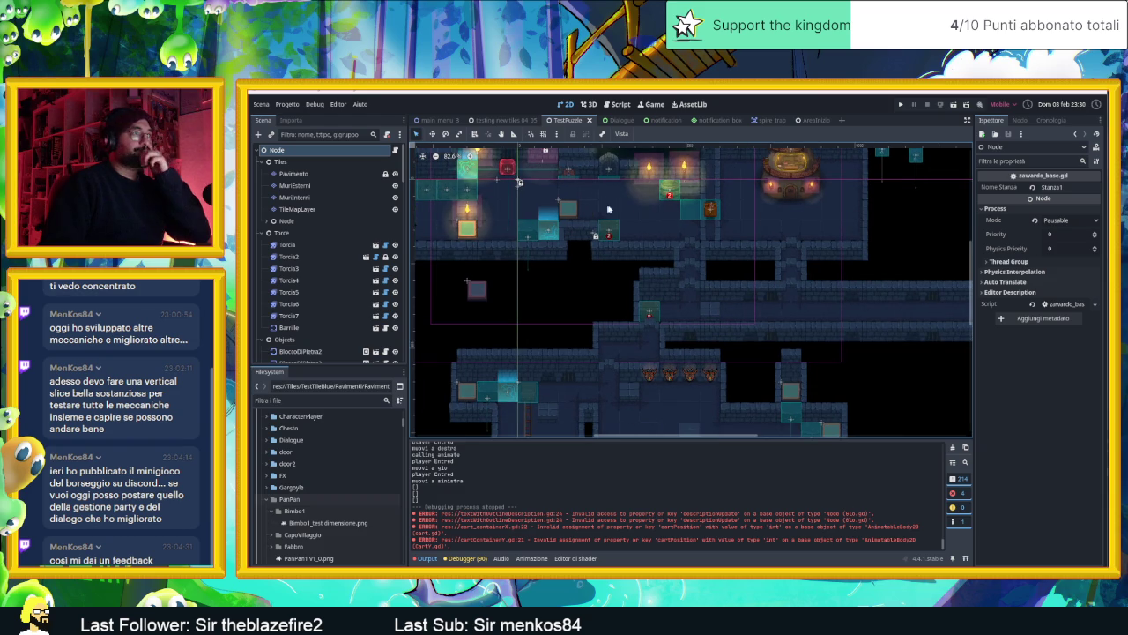
{"action": "left_click", "coordinate": [608, 231]}
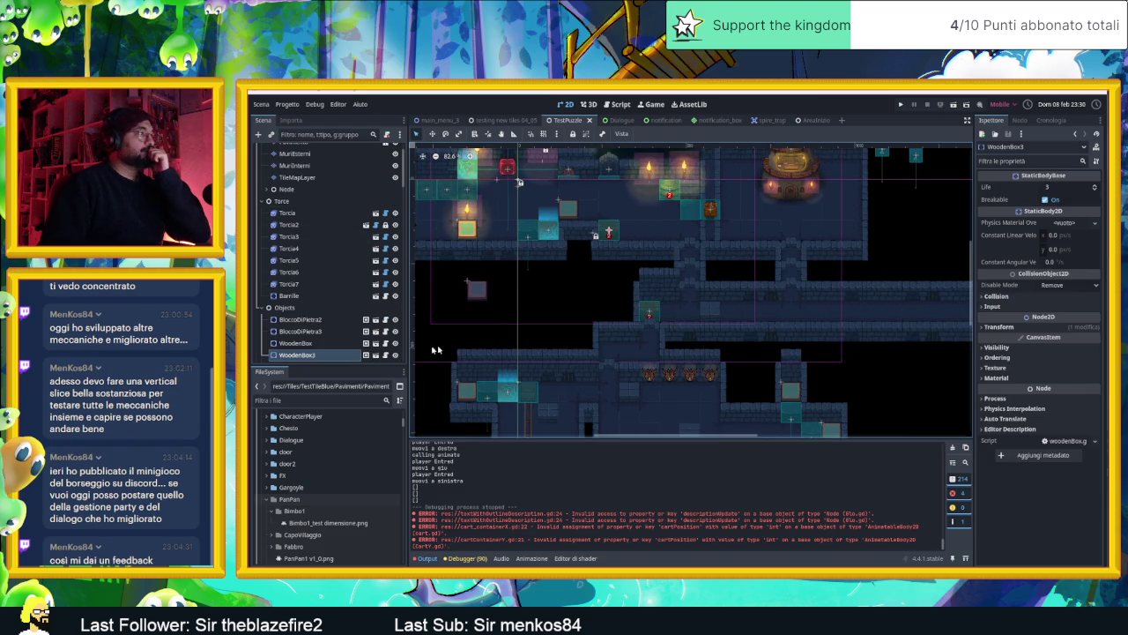
{"action": "left_click", "coordinate": [376, 354]}
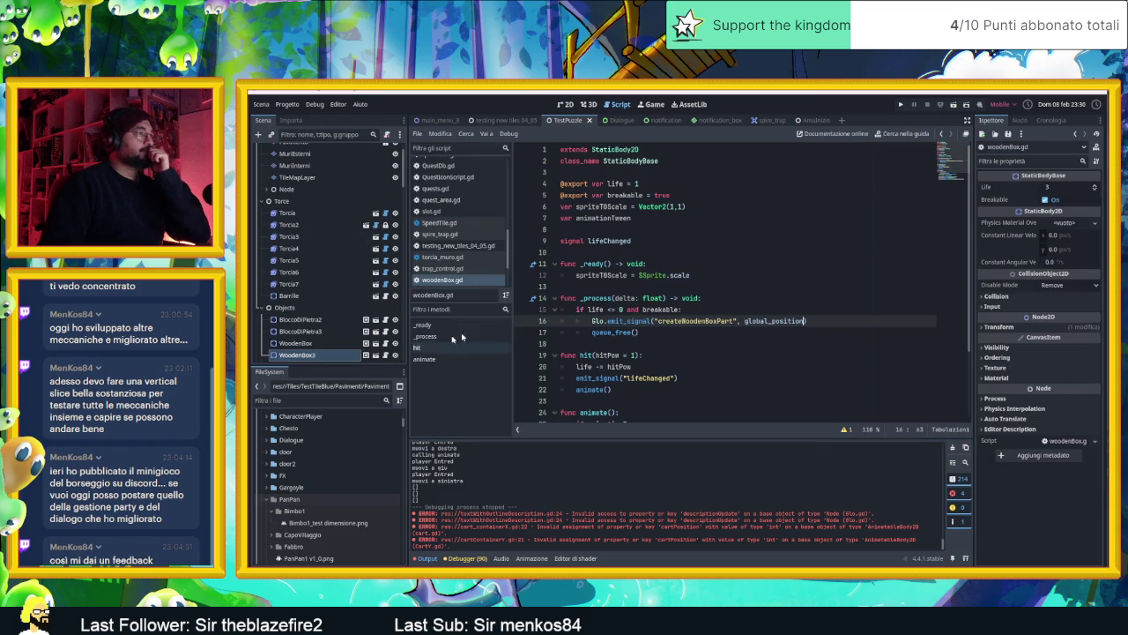
- Read through woodenBox.gd's life and breakable exports and its hit() function
{"action": "scroll", "coordinate": [708, 305], "scroll_direction": "down", "scroll_amount": 2}
{"action": "scroll", "coordinate": [709, 305], "scroll_direction": "up", "scroll_amount": 2}
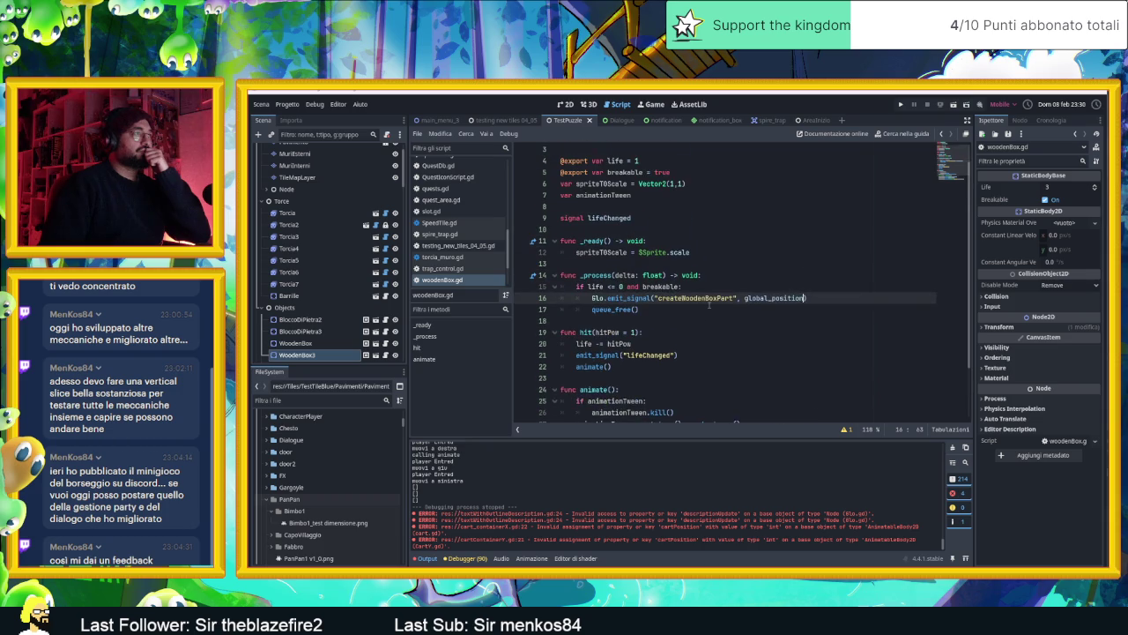
{"action": "scroll", "coordinate": [709, 305], "scroll_direction": "down", "scroll_amount": 1}
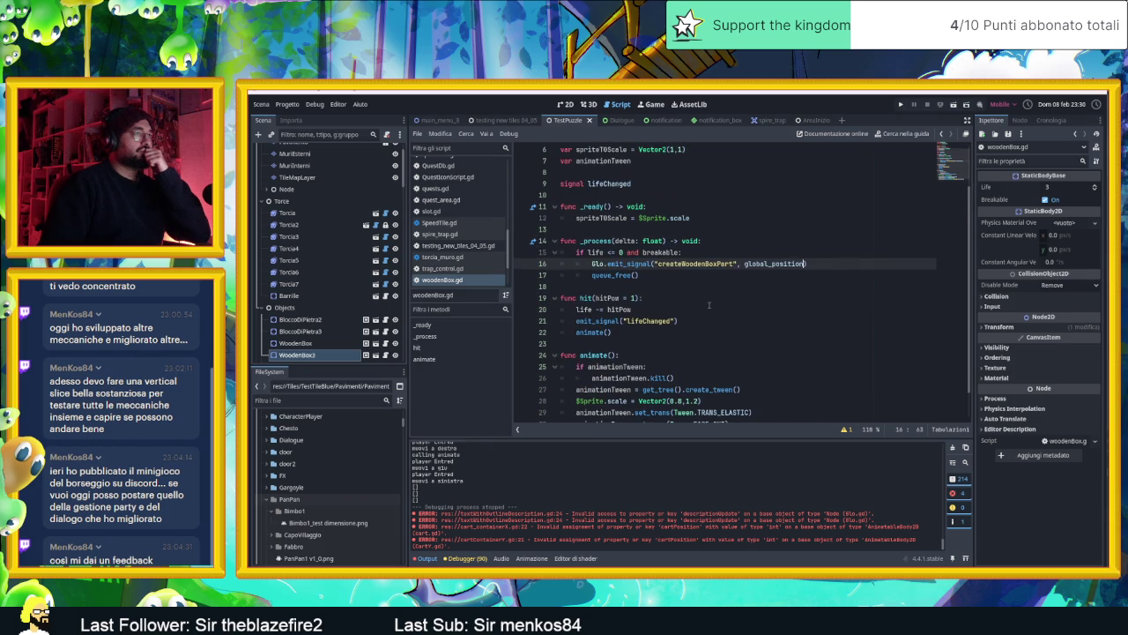
{"action": "scroll", "coordinate": [708, 305], "scroll_direction": "down", "scroll_amount": 1}
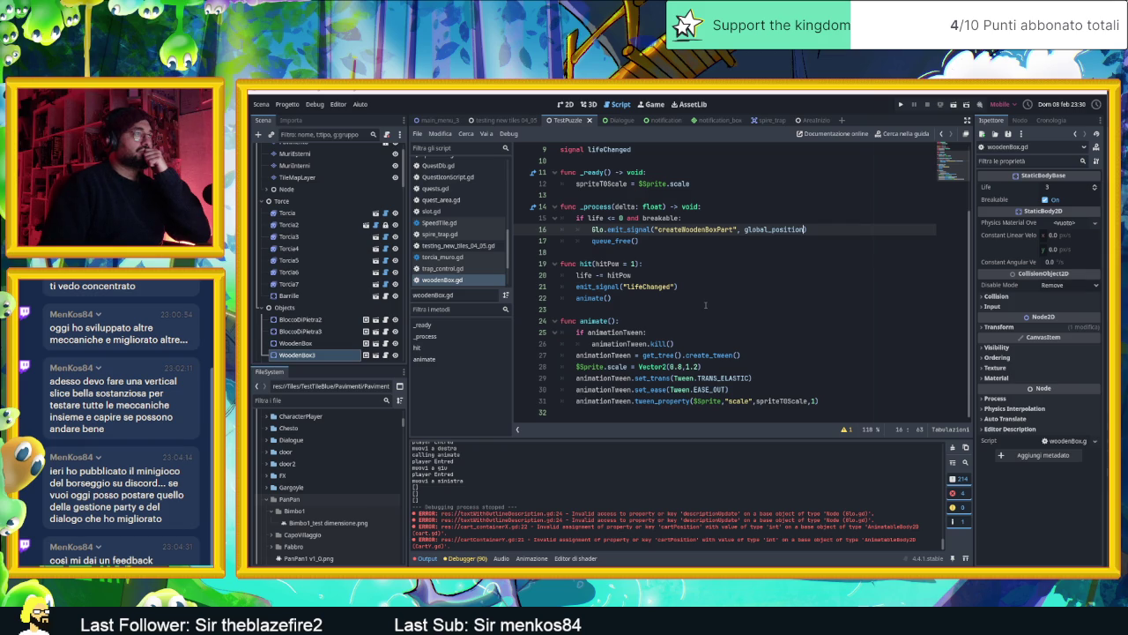
{"action": "scroll", "coordinate": [705, 305], "scroll_direction": "up", "scroll_amount": 1}
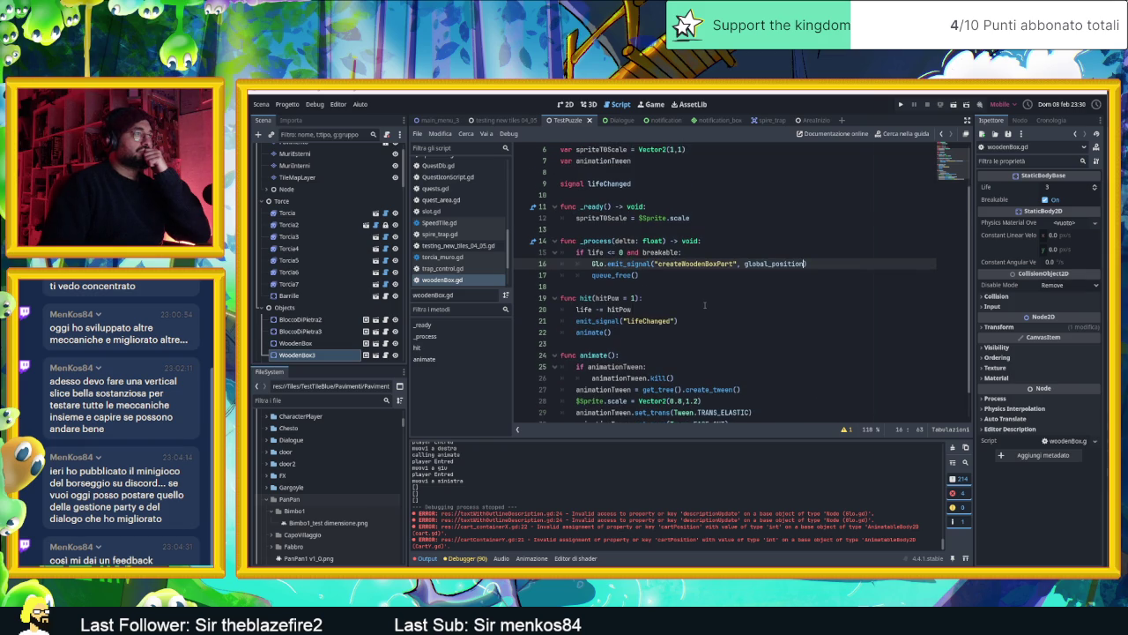
{"action": "scroll", "coordinate": [705, 305], "scroll_direction": "down", "scroll_amount": 1}
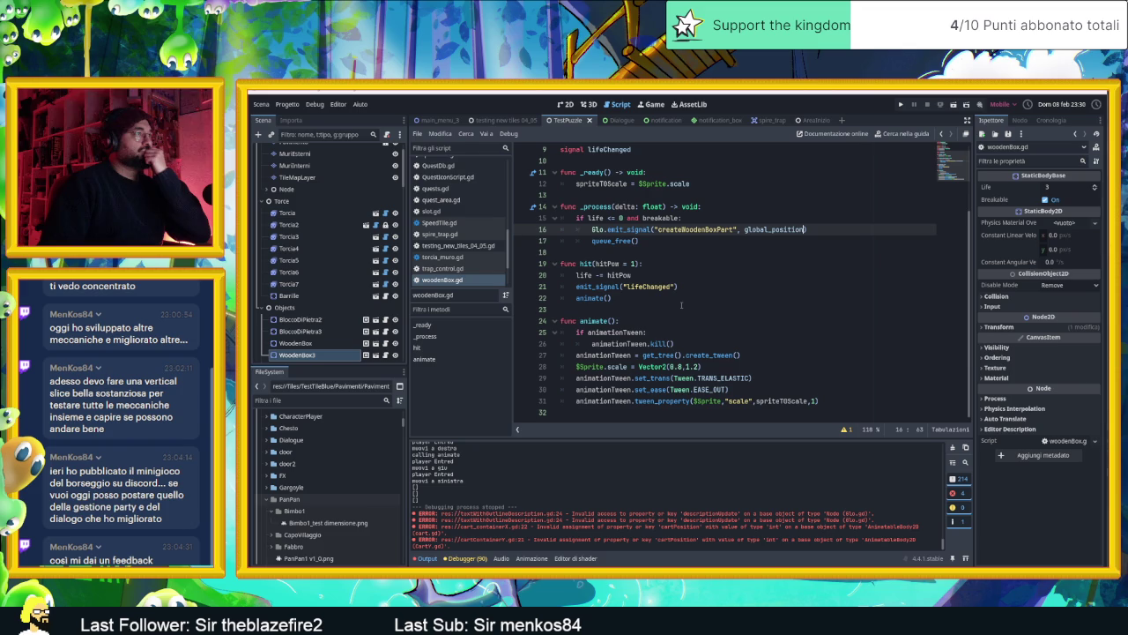
{"action": "scroll", "coordinate": [676, 305], "scroll_direction": "up", "scroll_amount": 1}
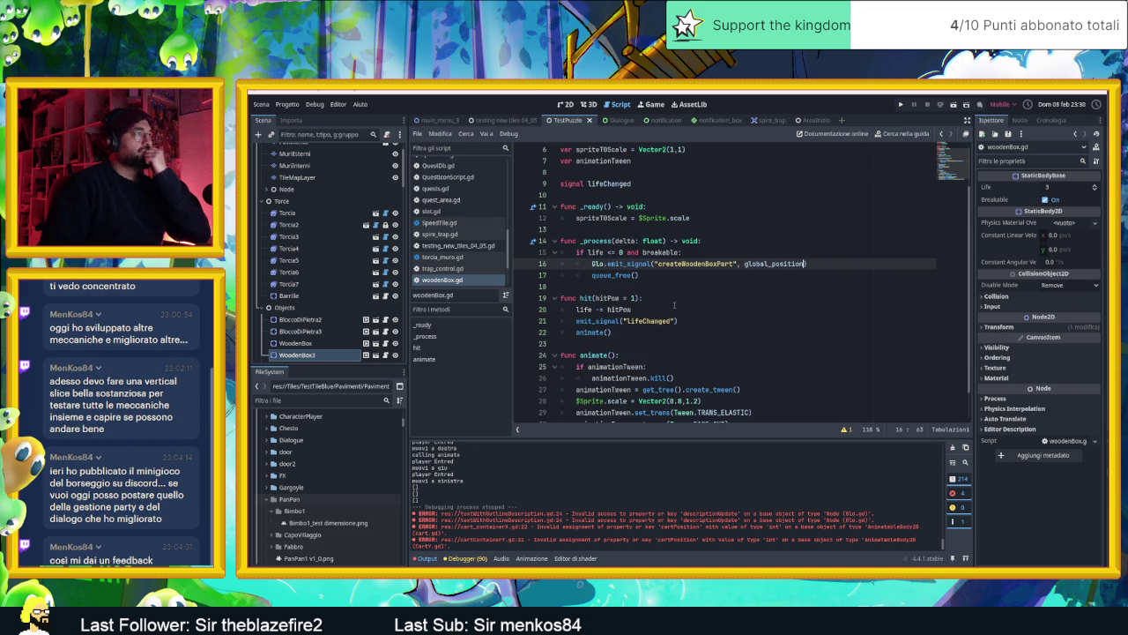
{"action": "scroll", "coordinate": [674, 305], "scroll_direction": "up", "scroll_amount": 2}
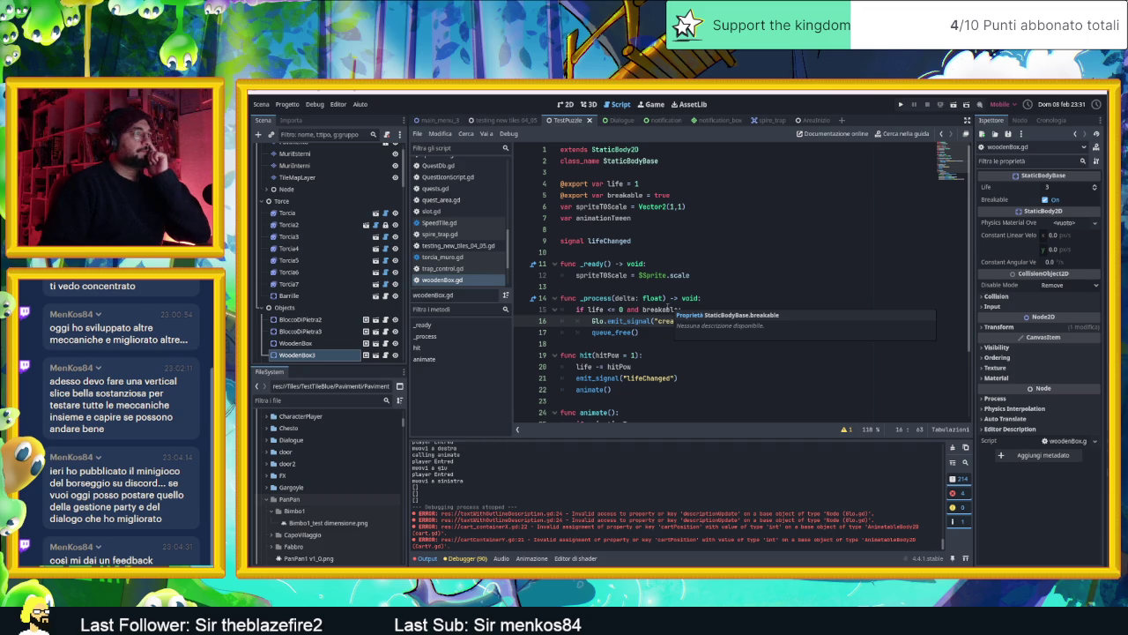
{"action": "scroll", "coordinate": [713, 328], "scroll_direction": "down", "scroll_amount": 1}
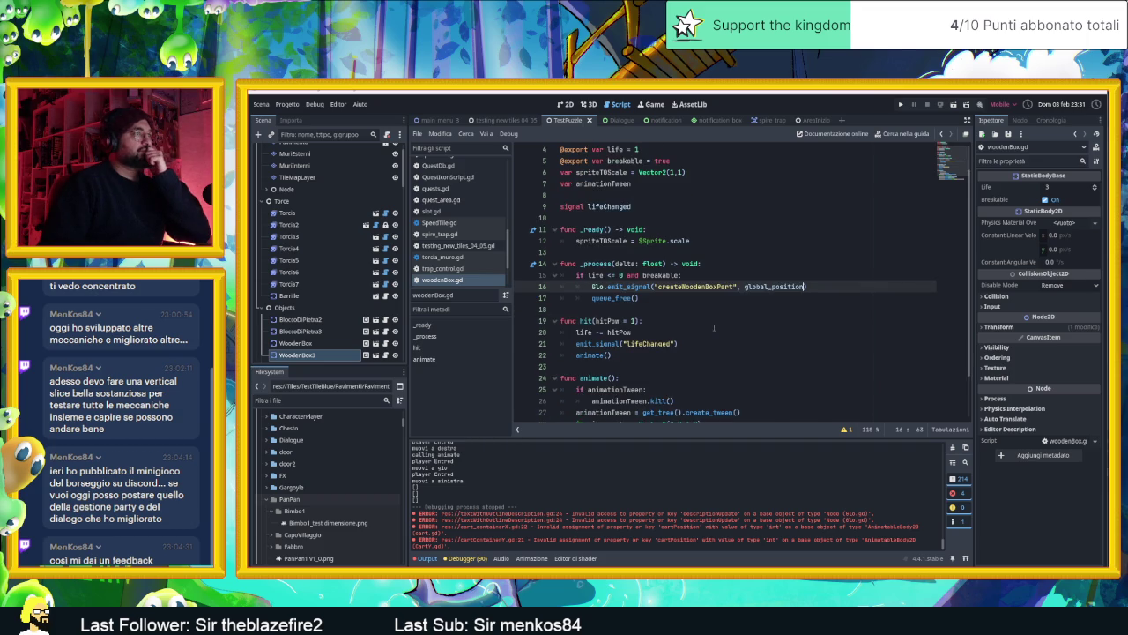
{"action": "scroll", "coordinate": [714, 328], "scroll_direction": "down", "scroll_amount": 2}
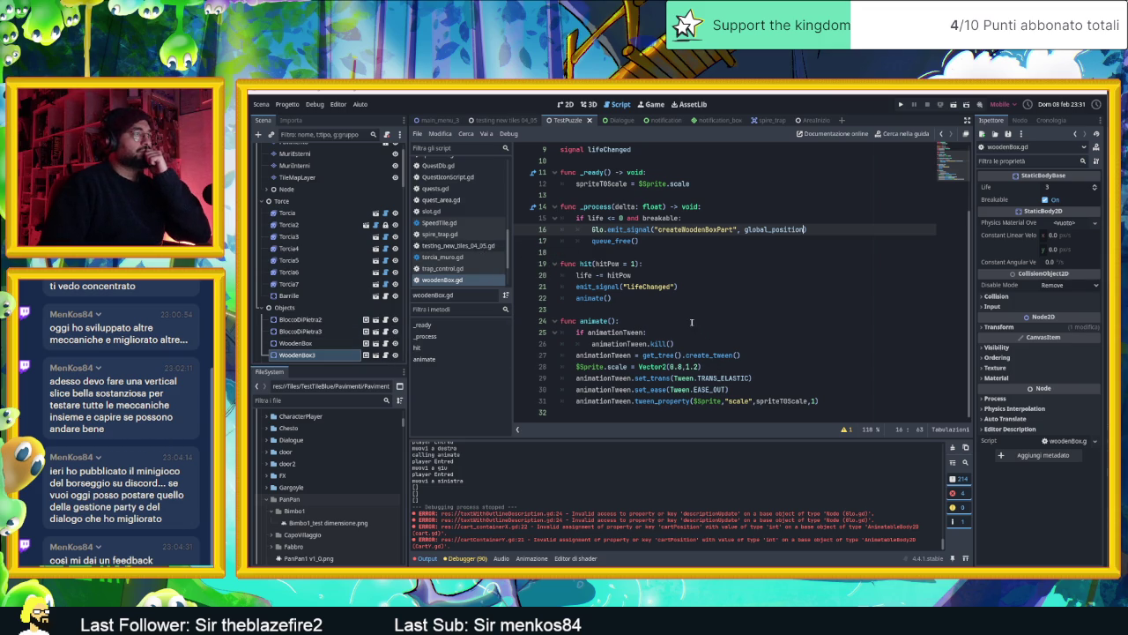
{"action": "scroll", "coordinate": [686, 321], "scroll_direction": "up", "scroll_amount": 1}
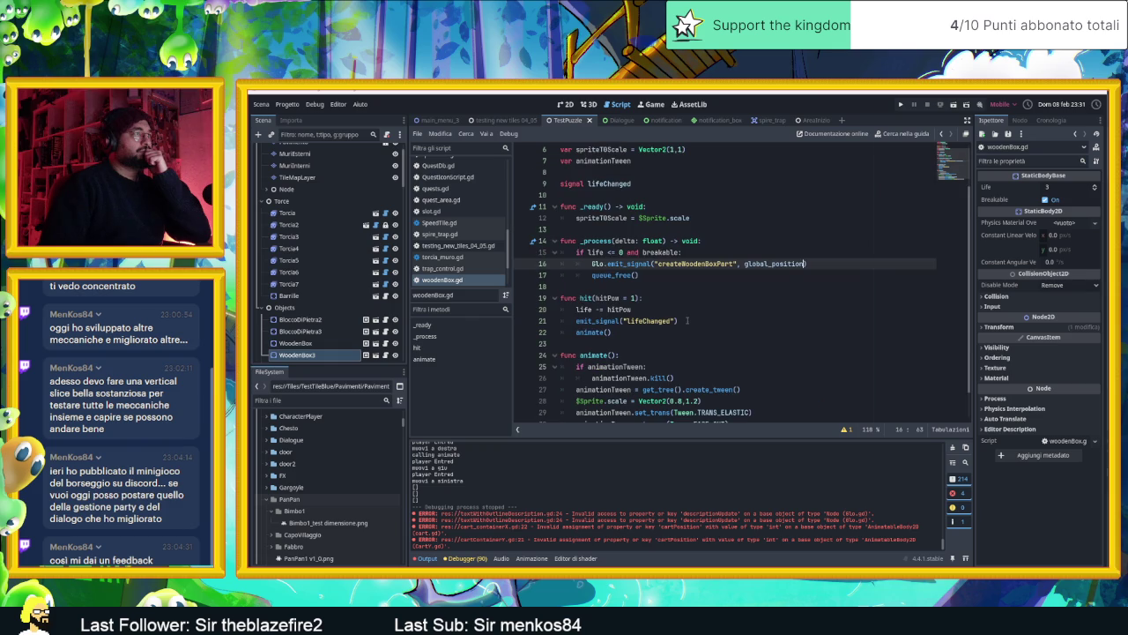
{"action": "scroll", "coordinate": [686, 321], "scroll_direction": "up", "scroll_amount": 2}
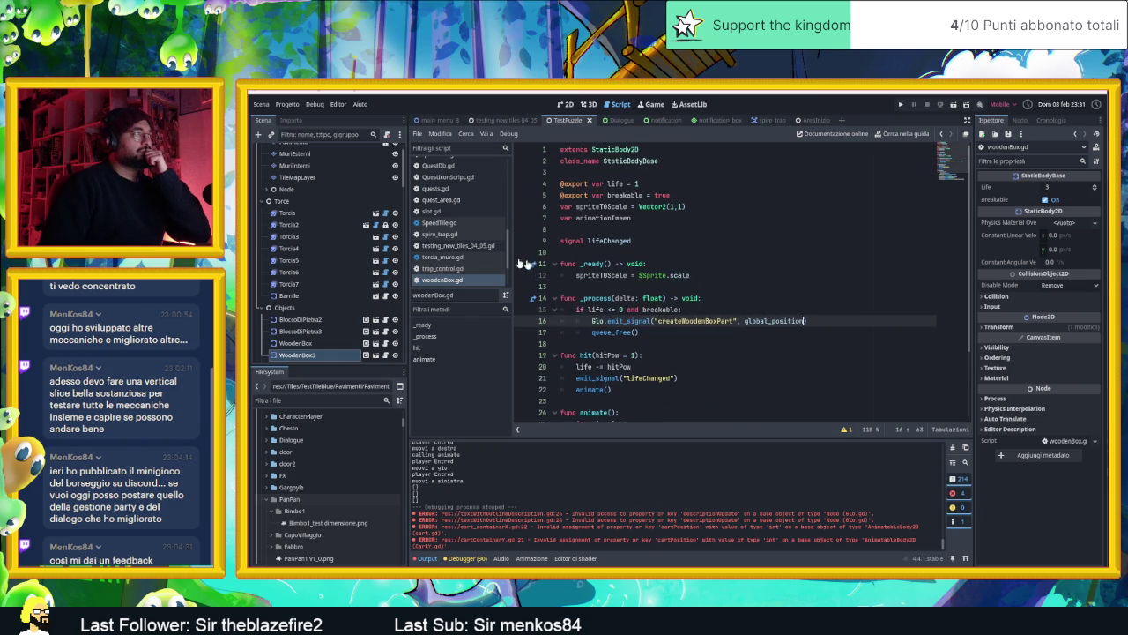
- Select the Player node in the Scene dock to show its properties
{"action": "scroll", "coordinate": [340, 197], "scroll_direction": "down", "scroll_amount": 3}
{"action": "scroll", "coordinate": [340, 198], "scroll_direction": "down", "scroll_amount": 10}
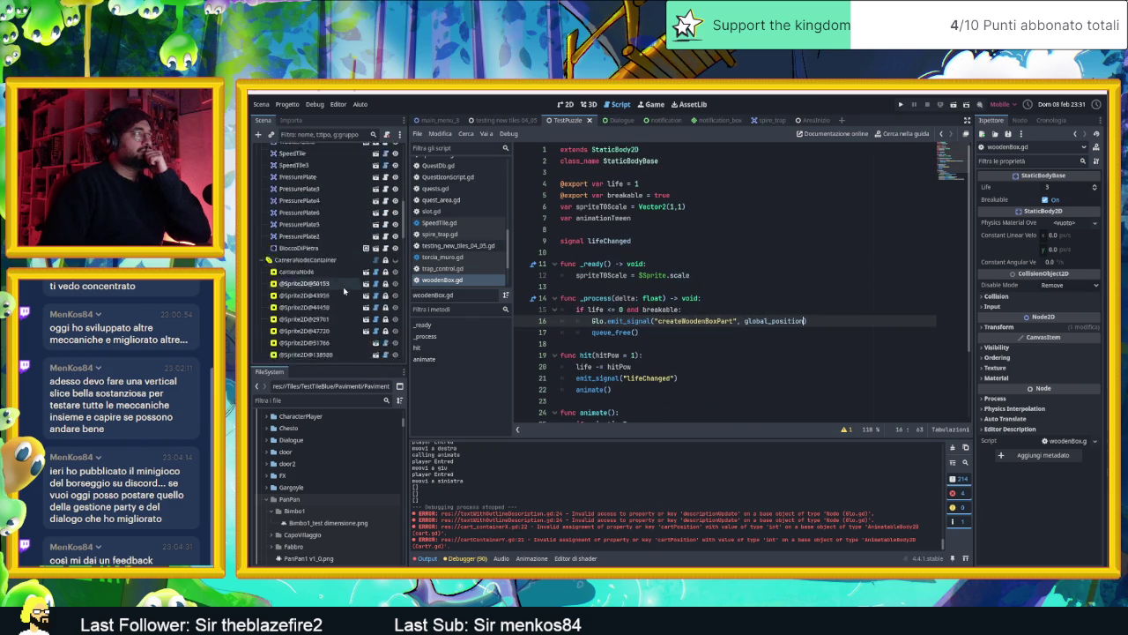
{"action": "scroll", "coordinate": [309, 265], "scroll_direction": "down", "scroll_amount": 3}
{"action": "left_click", "coordinate": [283, 269]}
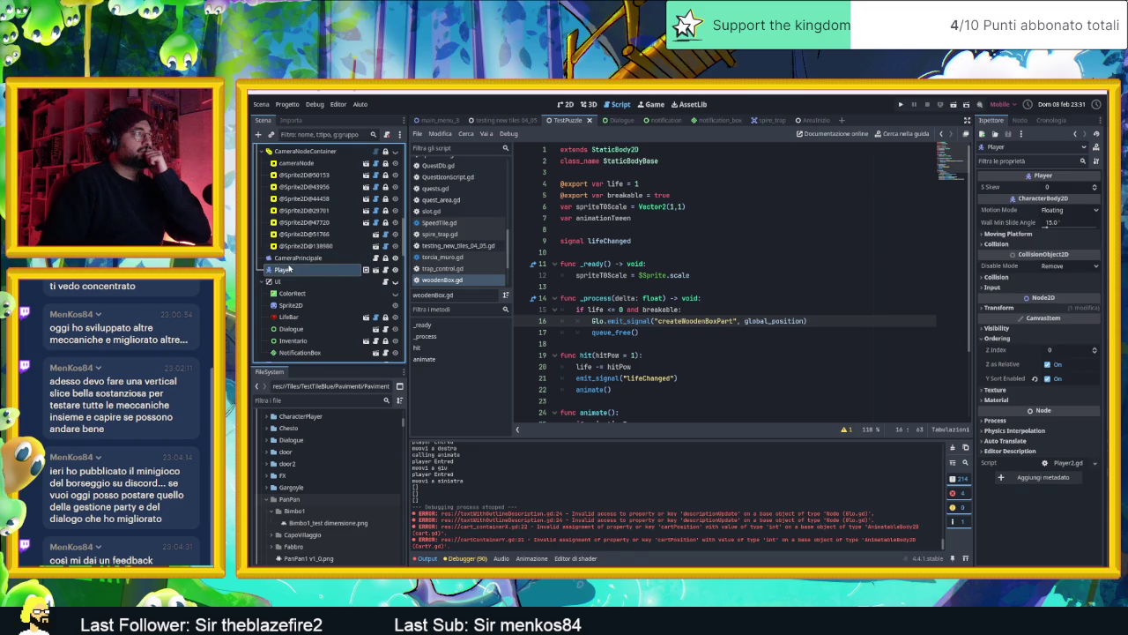
- Open the Player's Player2.gd script and read its movement code
{"action": "left_click", "coordinate": [379, 269]}
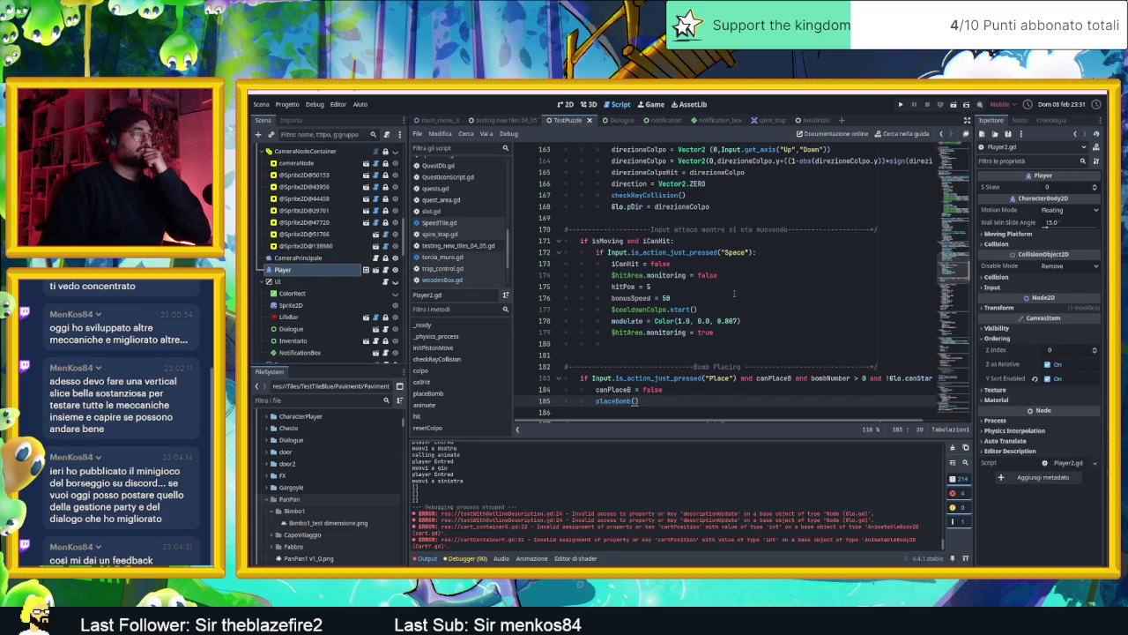
{"action": "scroll", "coordinate": [733, 294], "scroll_direction": "down", "scroll_amount": 2}
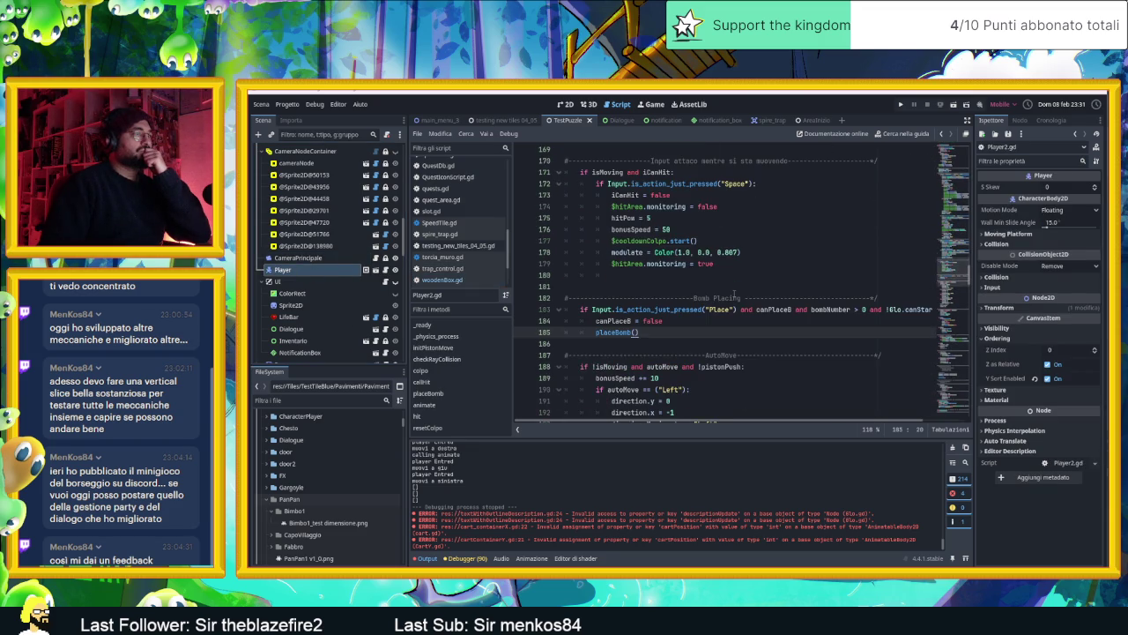
{"action": "scroll", "coordinate": [733, 294], "scroll_direction": "down", "scroll_amount": 4}
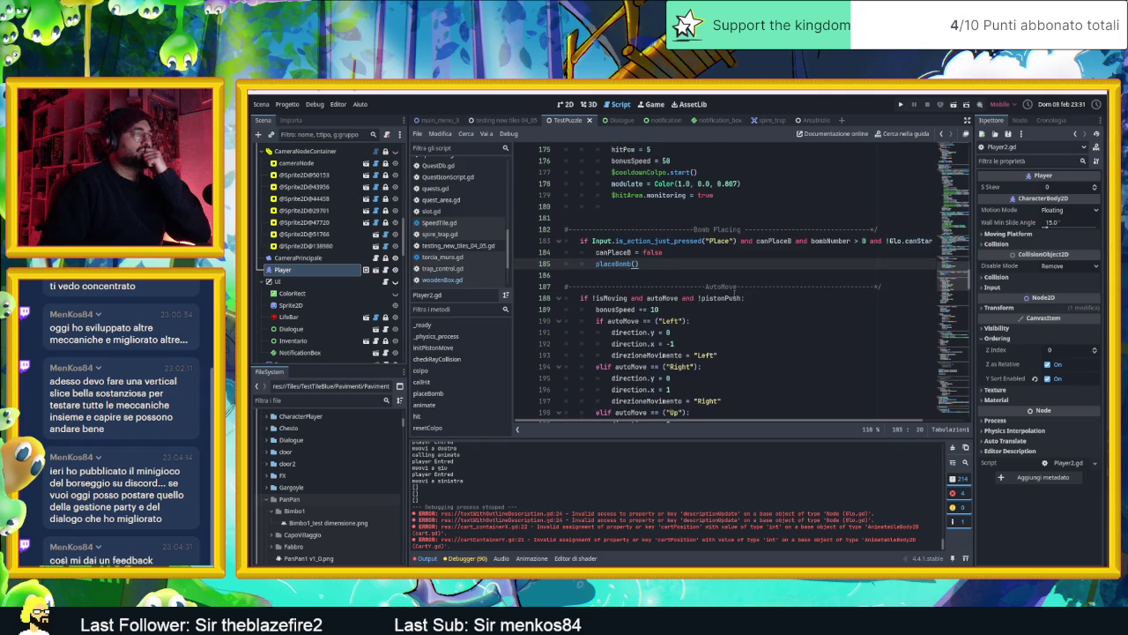
{"action": "scroll", "coordinate": [734, 293], "scroll_direction": "down", "scroll_amount": 2}
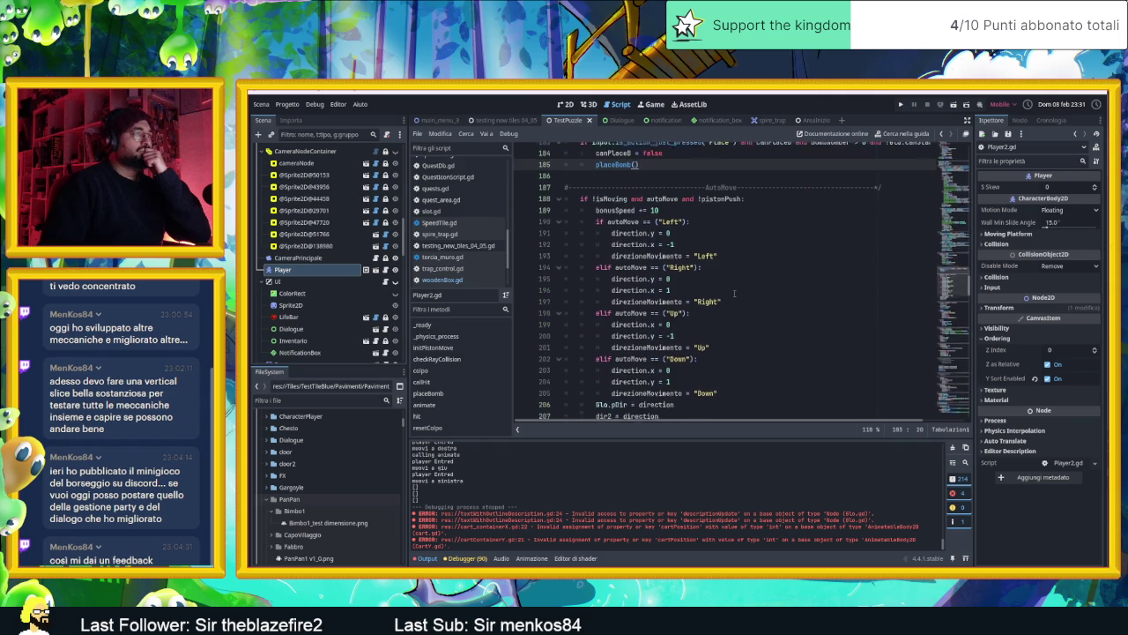
{"action": "scroll", "coordinate": [733, 293], "scroll_direction": "down", "scroll_amount": 2}
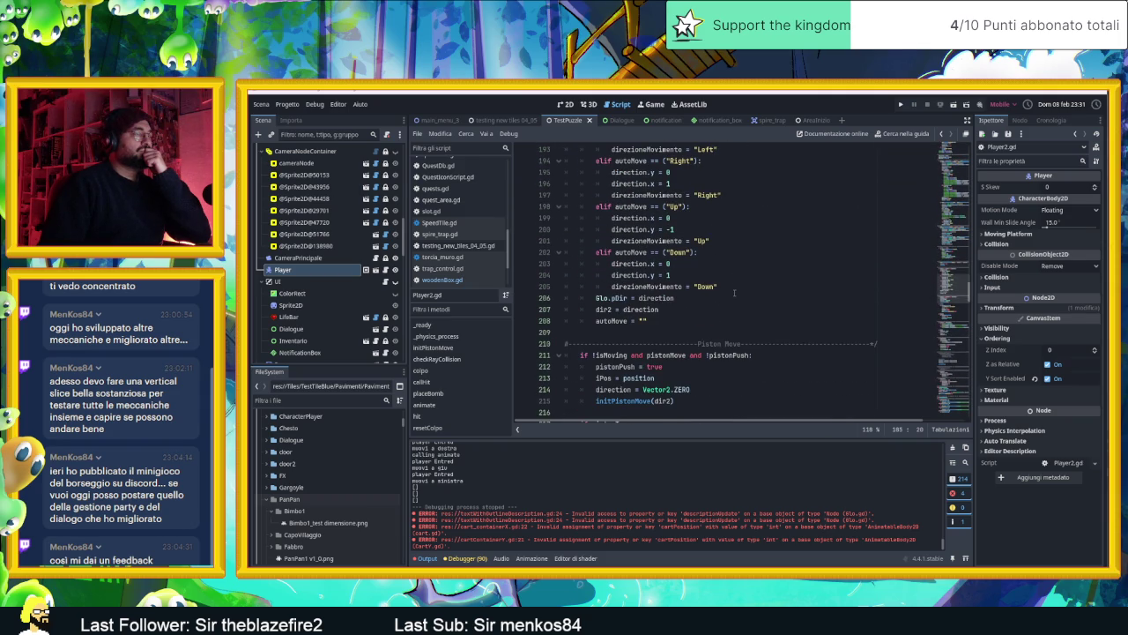
{"action": "scroll", "coordinate": [733, 293], "scroll_direction": "down", "scroll_amount": 1}
{"action": "scroll", "coordinate": [733, 293], "scroll_direction": "down", "scroll_amount": 1}
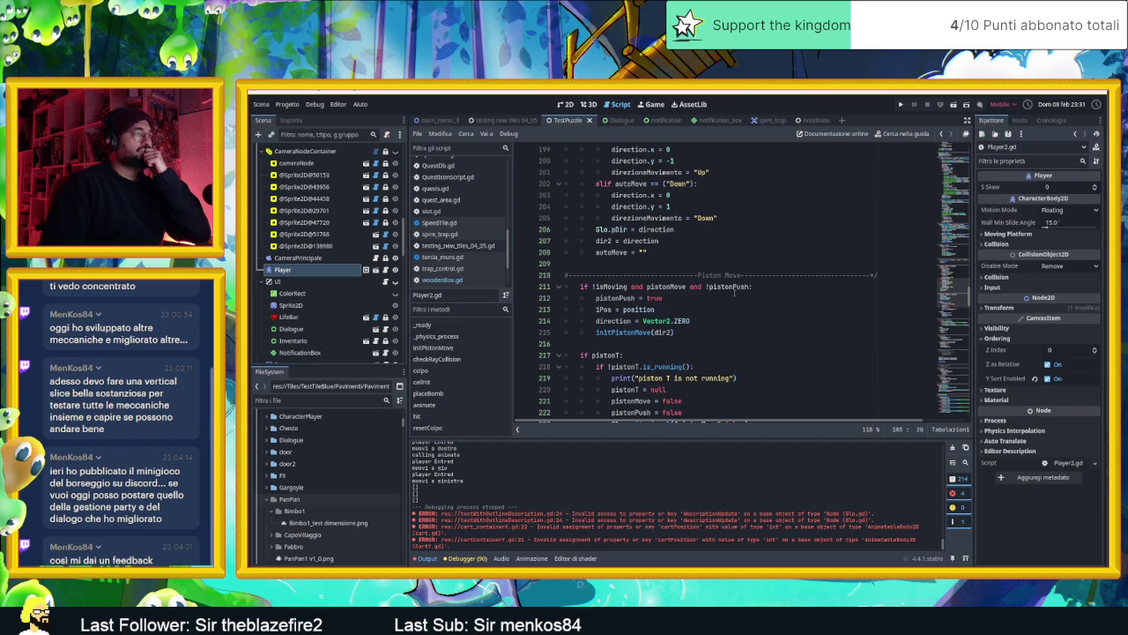
{"action": "scroll", "coordinate": [734, 292], "scroll_direction": "down", "scroll_amount": 1}
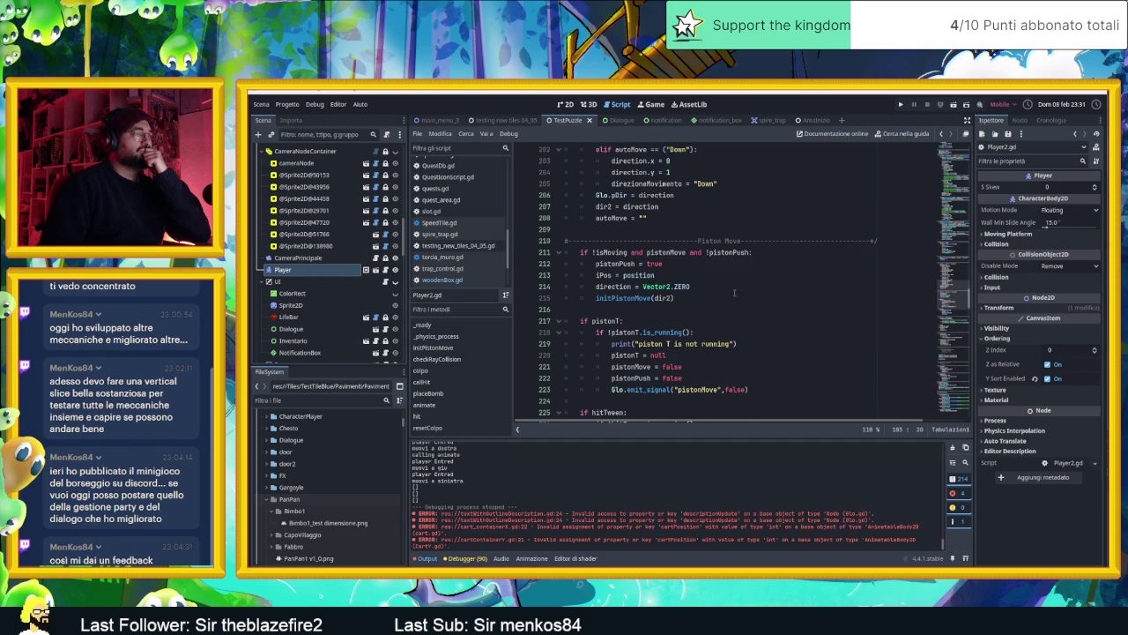
{"action": "scroll", "coordinate": [733, 293], "scroll_direction": "down", "scroll_amount": 1}
- Continue through the piston, damage cooldown, bomb timer and bonus-speed reset code
{"action": "scroll", "coordinate": [733, 294], "scroll_direction": "down", "scroll_amount": 1}
{"action": "scroll", "coordinate": [734, 293], "scroll_direction": "down", "scroll_amount": 1}
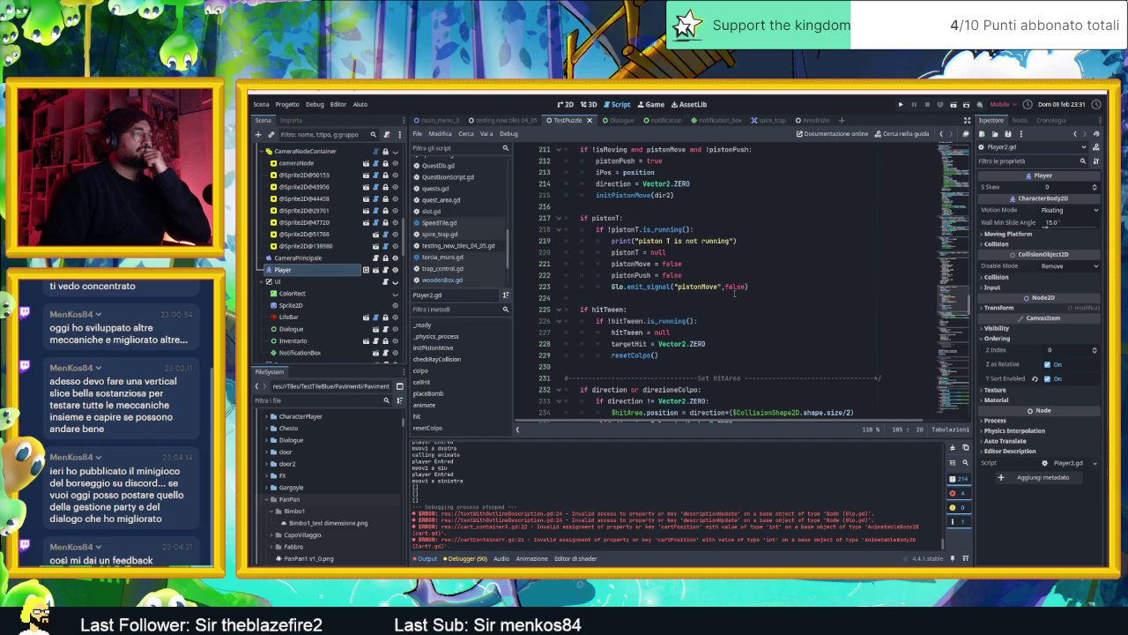
{"action": "scroll", "coordinate": [733, 294], "scroll_direction": "down", "scroll_amount": 2}
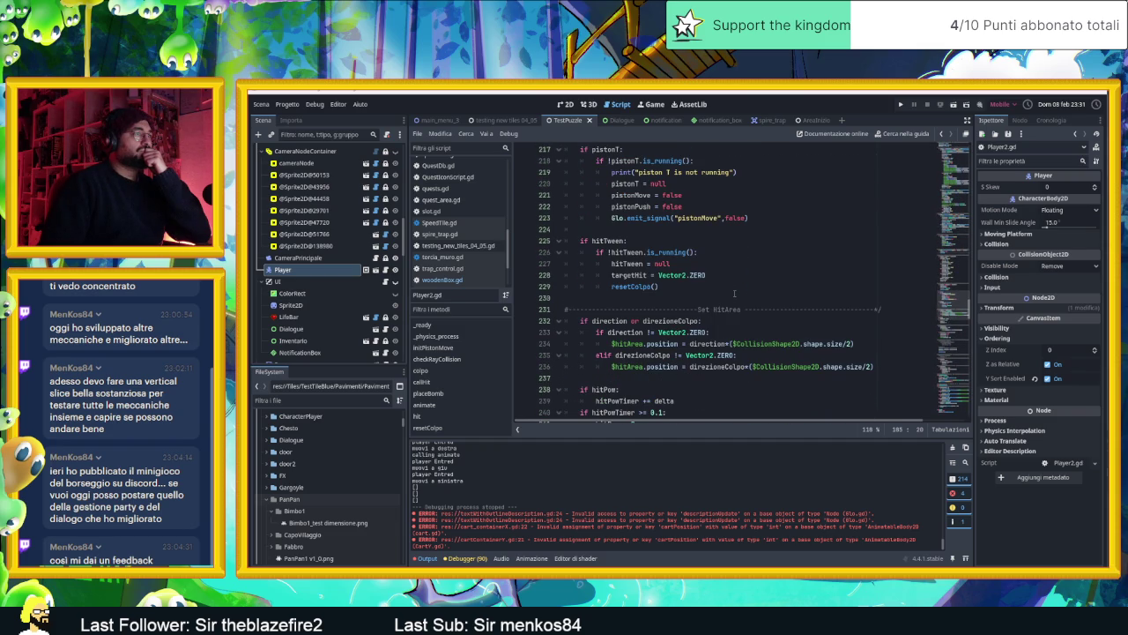
{"action": "scroll", "coordinate": [734, 292], "scroll_direction": "down", "scroll_amount": 4}
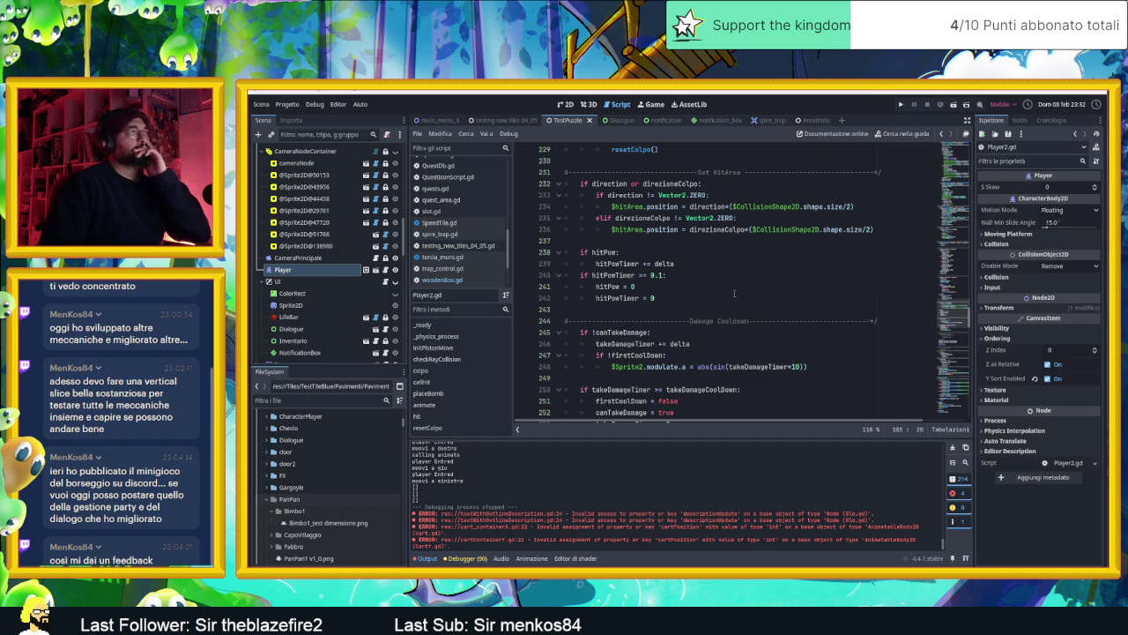
{"action": "scroll", "coordinate": [734, 293], "scroll_direction": "up", "scroll_amount": 1}
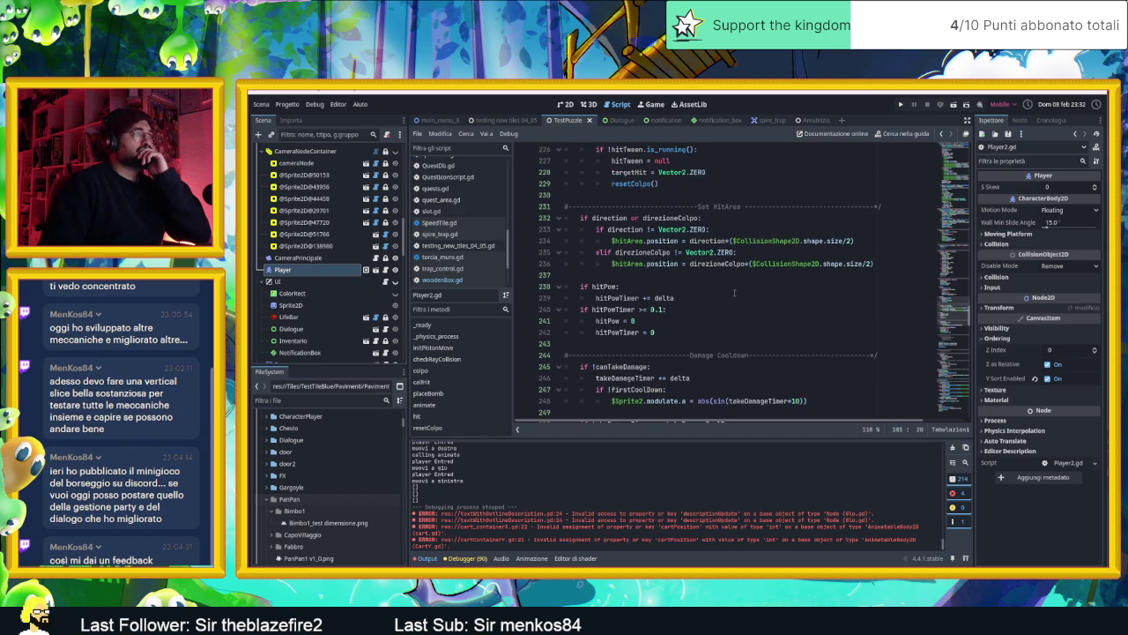
{"action": "scroll", "coordinate": [734, 293], "scroll_direction": "down", "scroll_amount": 3}
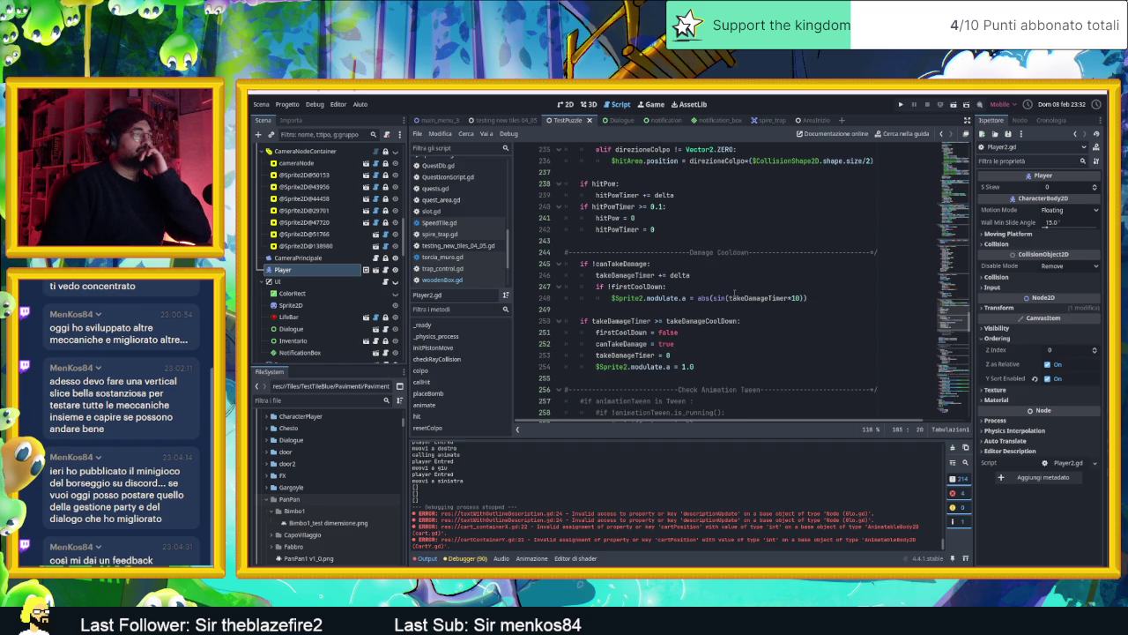
{"action": "scroll", "coordinate": [734, 293], "scroll_direction": "down", "scroll_amount": 2}
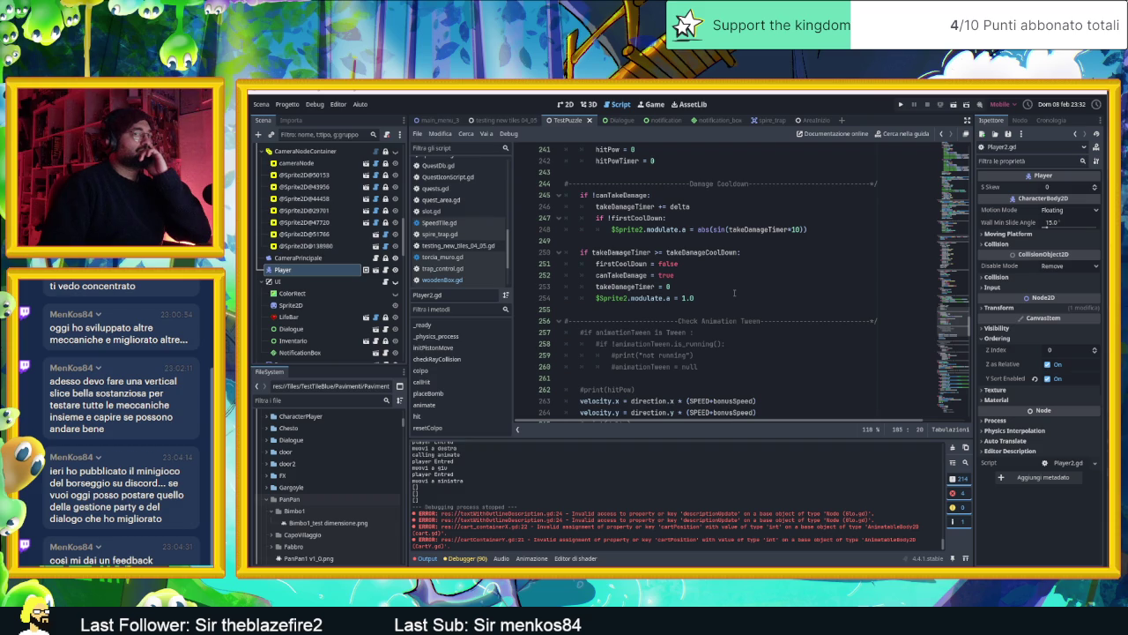
{"action": "scroll", "coordinate": [734, 292], "scroll_direction": "down", "scroll_amount": 1}
{"action": "scroll", "coordinate": [734, 292], "scroll_direction": "down", "scroll_amount": 6}
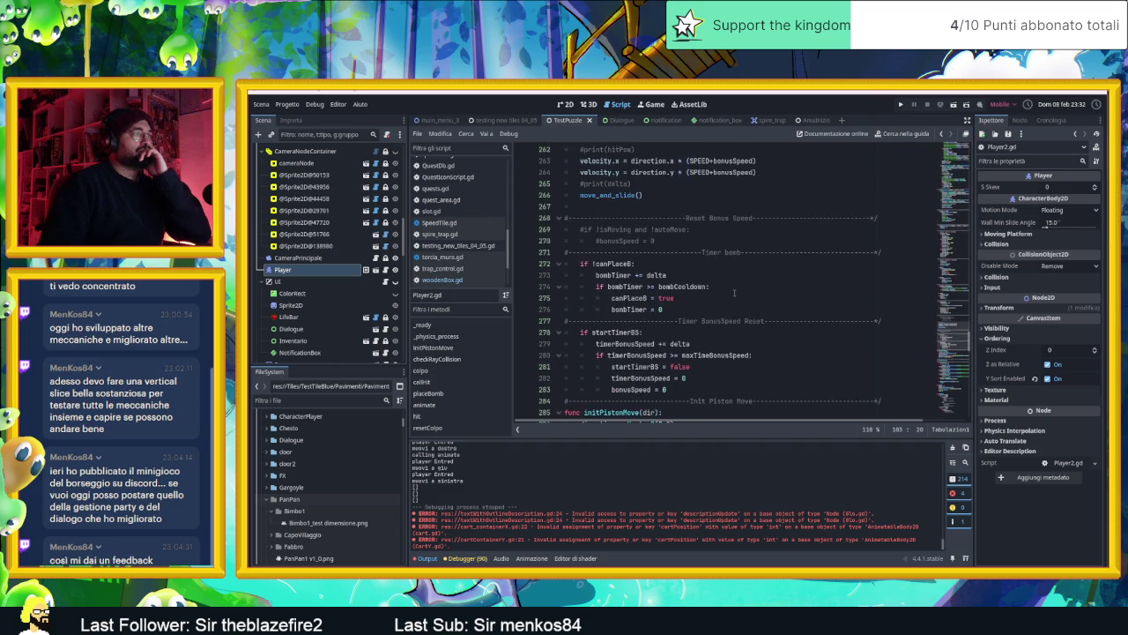
{"action": "scroll", "coordinate": [734, 292], "scroll_direction": "down", "scroll_amount": 2}
{"action": "scroll", "coordinate": [734, 293], "scroll_direction": "down", "scroll_amount": 3}
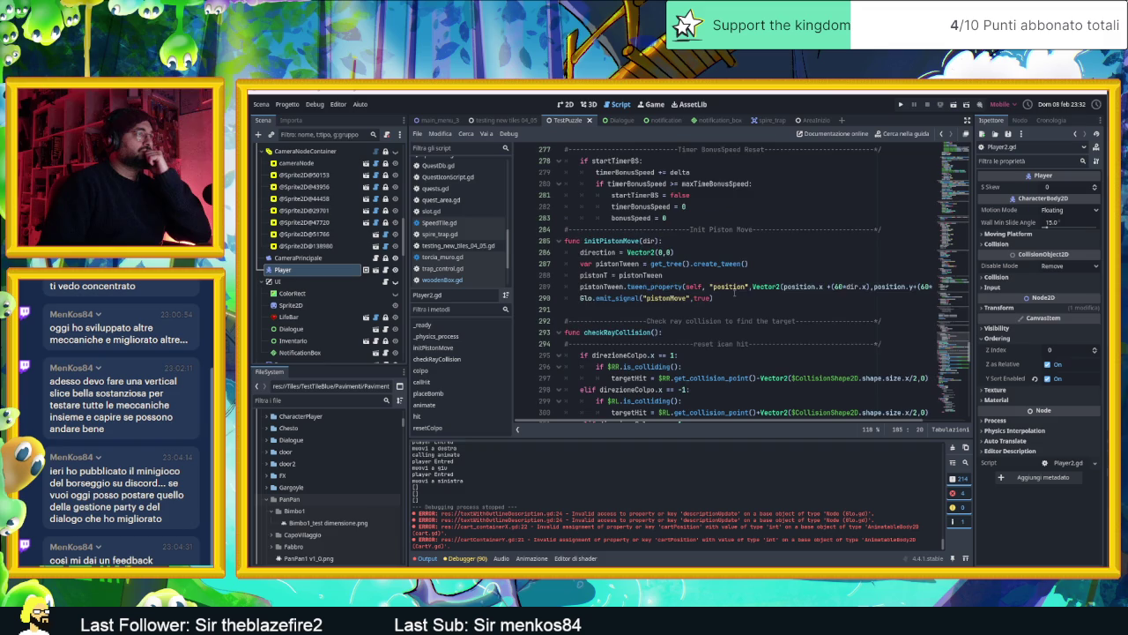
{"action": "scroll", "coordinate": [734, 293], "scroll_direction": "down", "scroll_amount": 2}
{"action": "scroll", "coordinate": [734, 292], "scroll_direction": "down", "scroll_amount": 2}
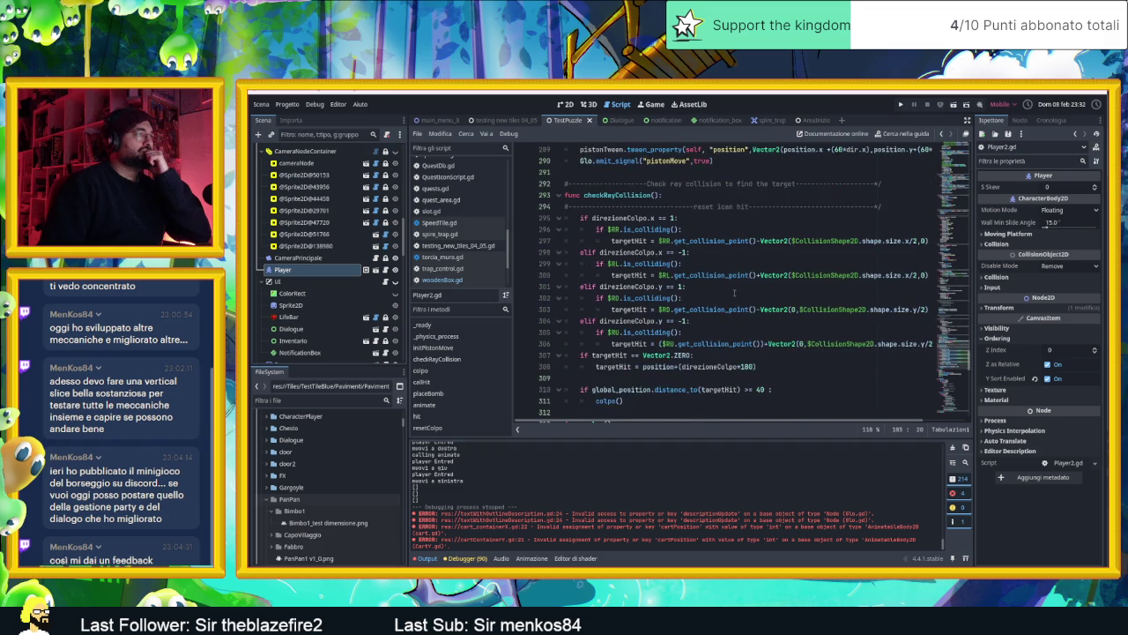
{"action": "scroll", "coordinate": [734, 293], "scroll_direction": "down", "scroll_amount": 1}
{"action": "scroll", "coordinate": [734, 292], "scroll_direction": "up", "scroll_amount": 1}
{"action": "scroll", "coordinate": [734, 293], "scroll_direction": "down", "scroll_amount": 1}
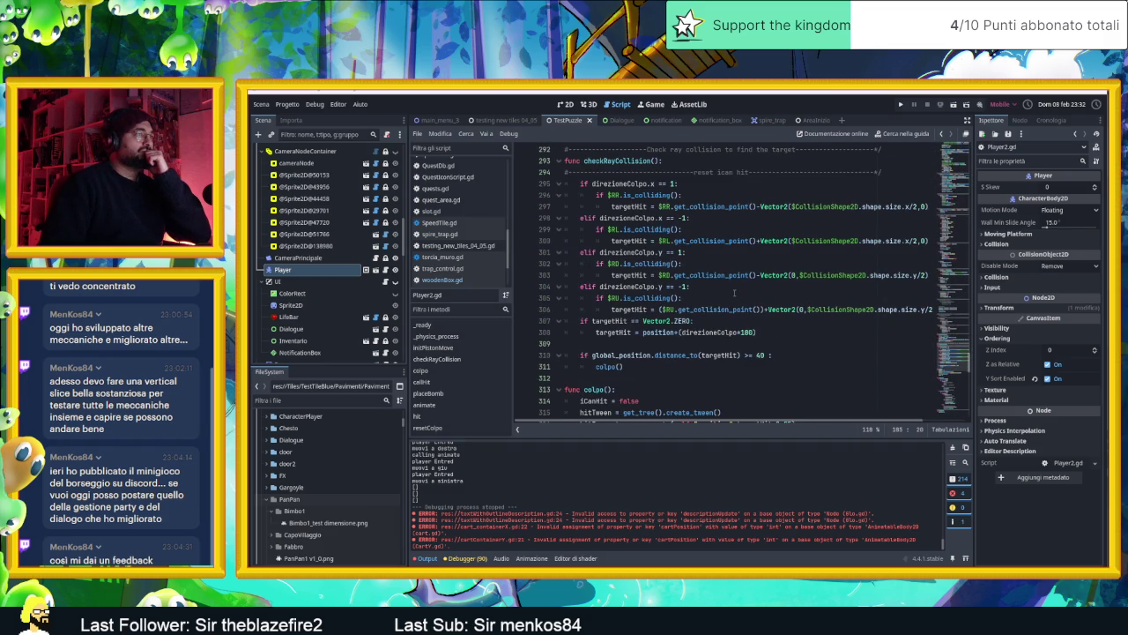
{"action": "scroll", "coordinate": [734, 293], "scroll_direction": "down", "scroll_amount": 1}
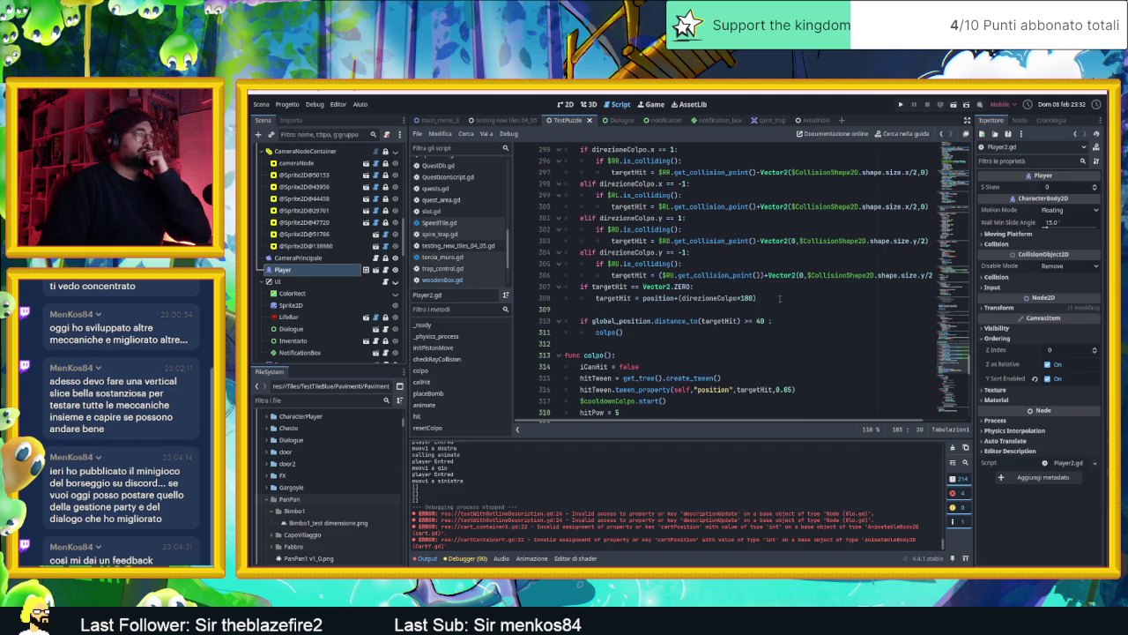
{"action": "scroll", "coordinate": [779, 299], "scroll_direction": "down", "scroll_amount": 3}
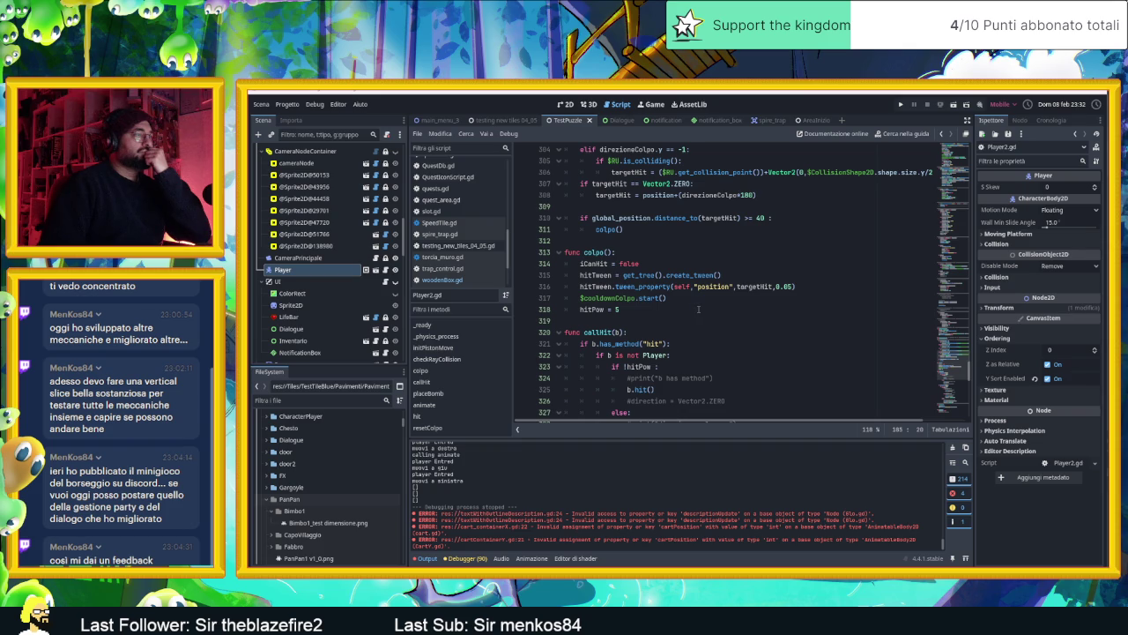
{"action": "scroll", "coordinate": [698, 308], "scroll_direction": "down", "scroll_amount": 1}
{"action": "scroll", "coordinate": [698, 309], "scroll_direction": "down", "scroll_amount": 1}
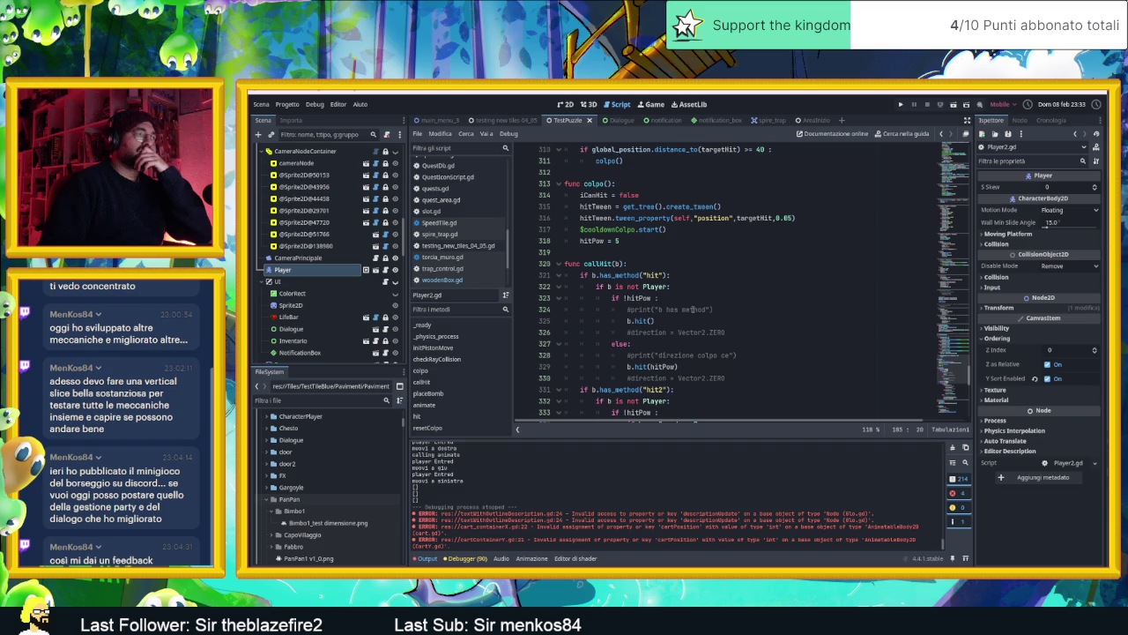
{"action": "scroll", "coordinate": [694, 309], "scroll_direction": "down", "scroll_amount": 1}
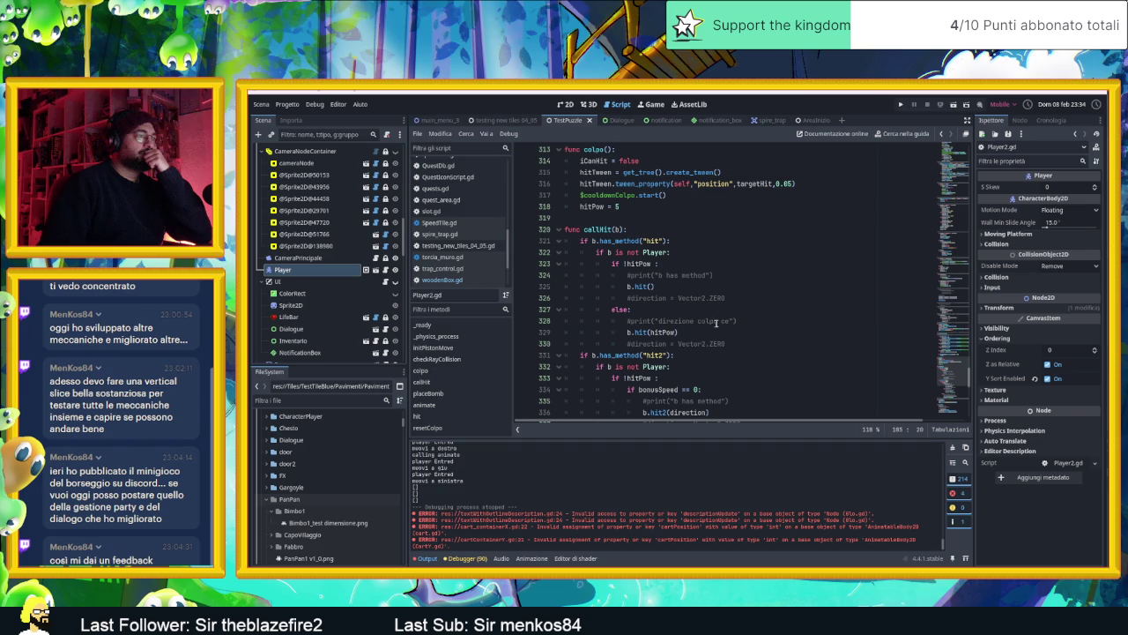
{"action": "scroll", "coordinate": [718, 324], "scroll_direction": "down", "scroll_amount": 2}
{"action": "scroll", "coordinate": [723, 324], "scroll_direction": "down", "scroll_amount": 1}
{"action": "scroll", "coordinate": [735, 323], "scroll_direction": "down", "scroll_amount": 1}
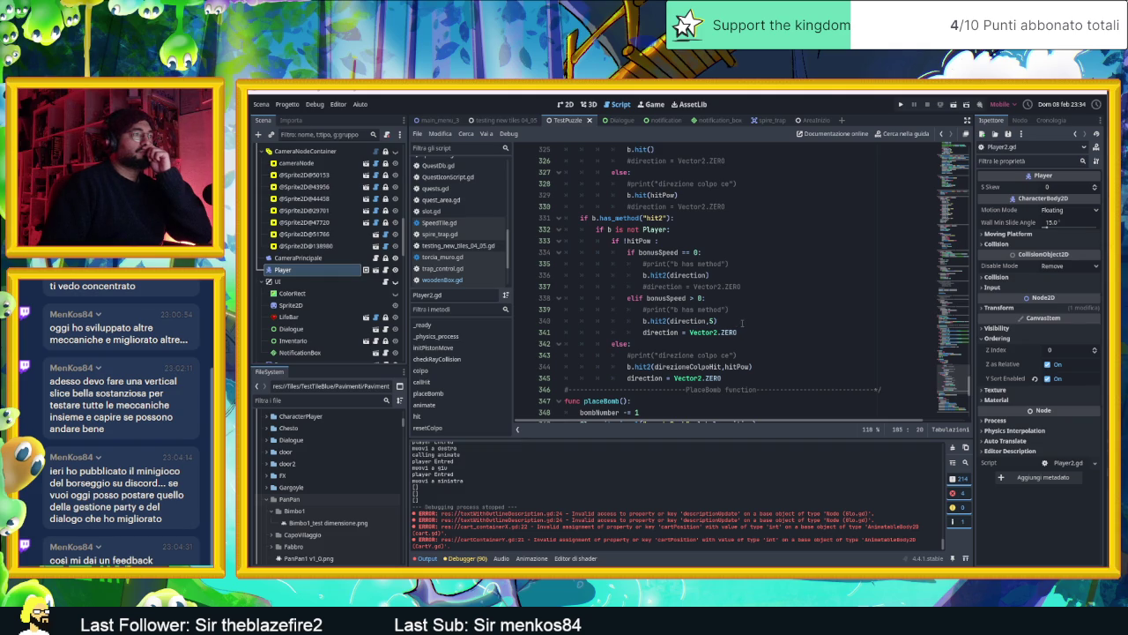
{"action": "scroll", "coordinate": [742, 323], "scroll_direction": "down", "scroll_amount": 1}
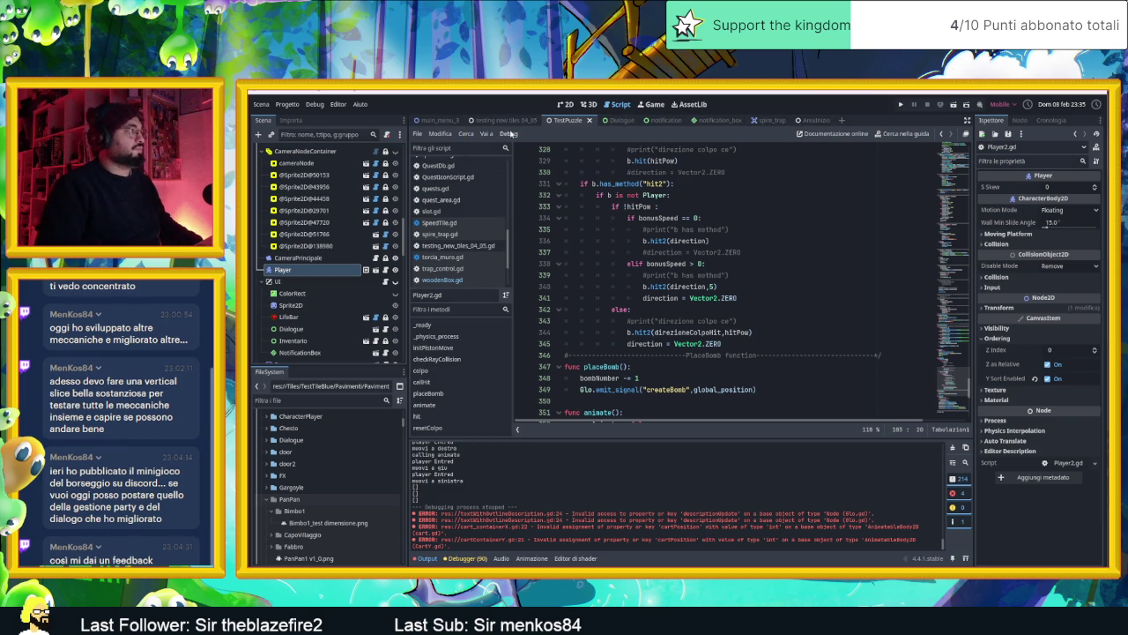
{"action": "left_click", "coordinate": [808, 120]}
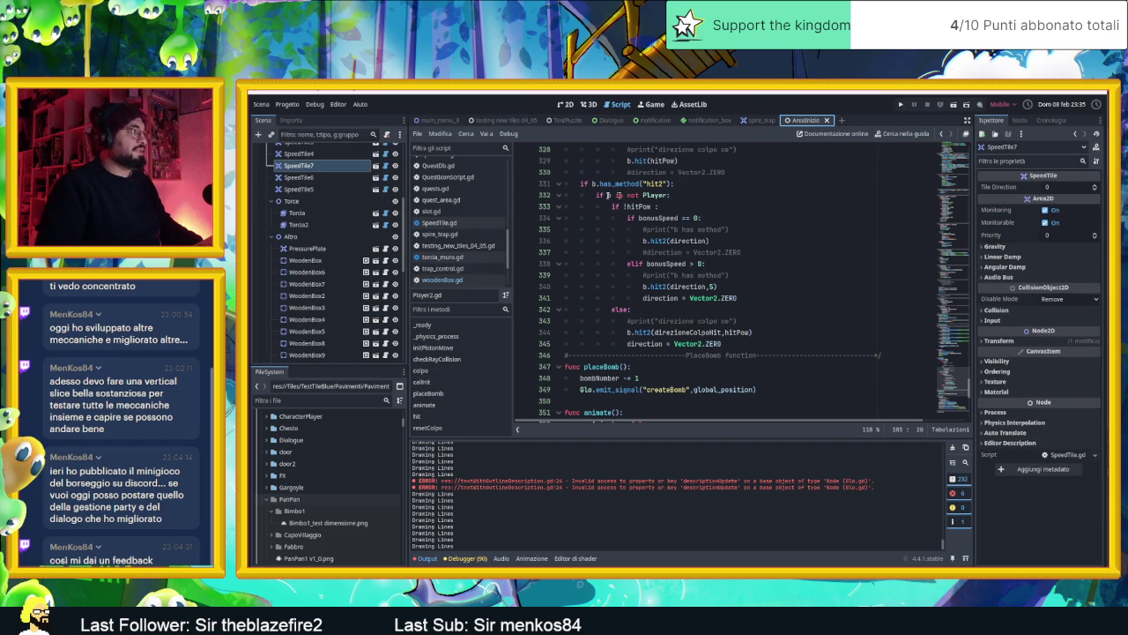
- Open woodenBox.gd and copy its hit() function on lines 19–22
{"action": "left_click", "coordinate": [366, 260]}
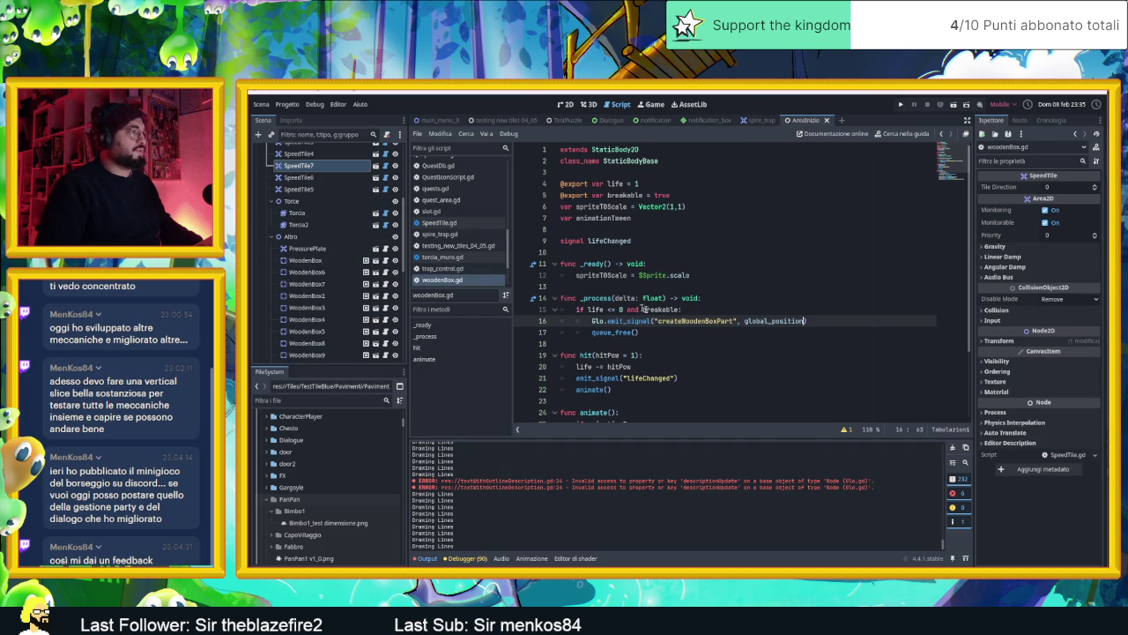
{"action": "scroll", "coordinate": [690, 330], "scroll_direction": "down", "scroll_amount": 3}
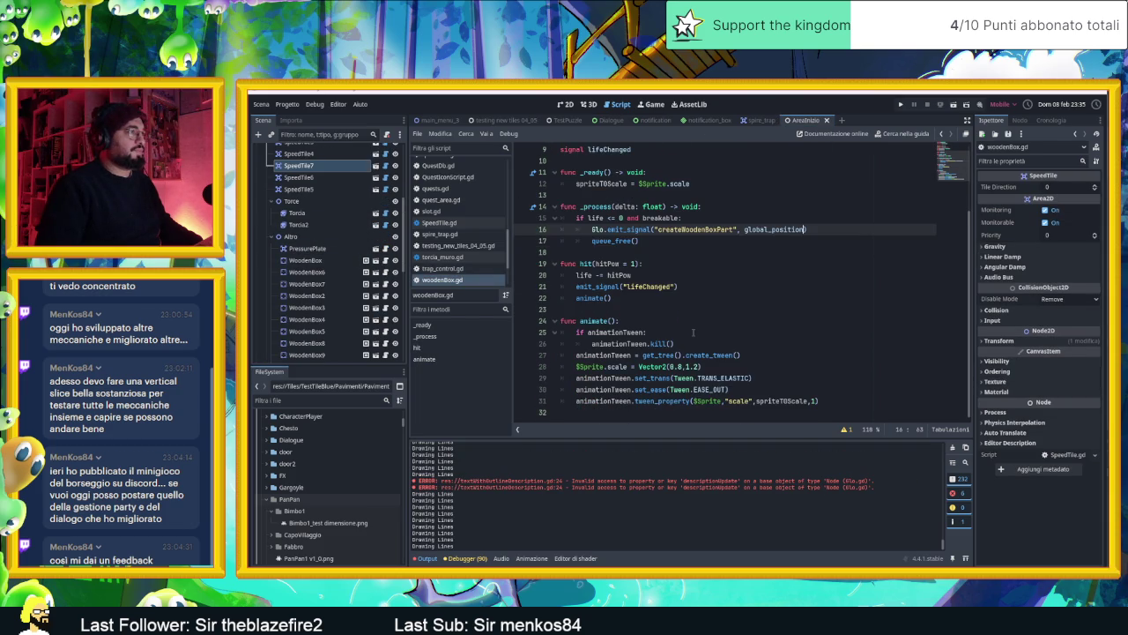
{"action": "scroll", "coordinate": [693, 333], "scroll_direction": "up", "scroll_amount": 3}
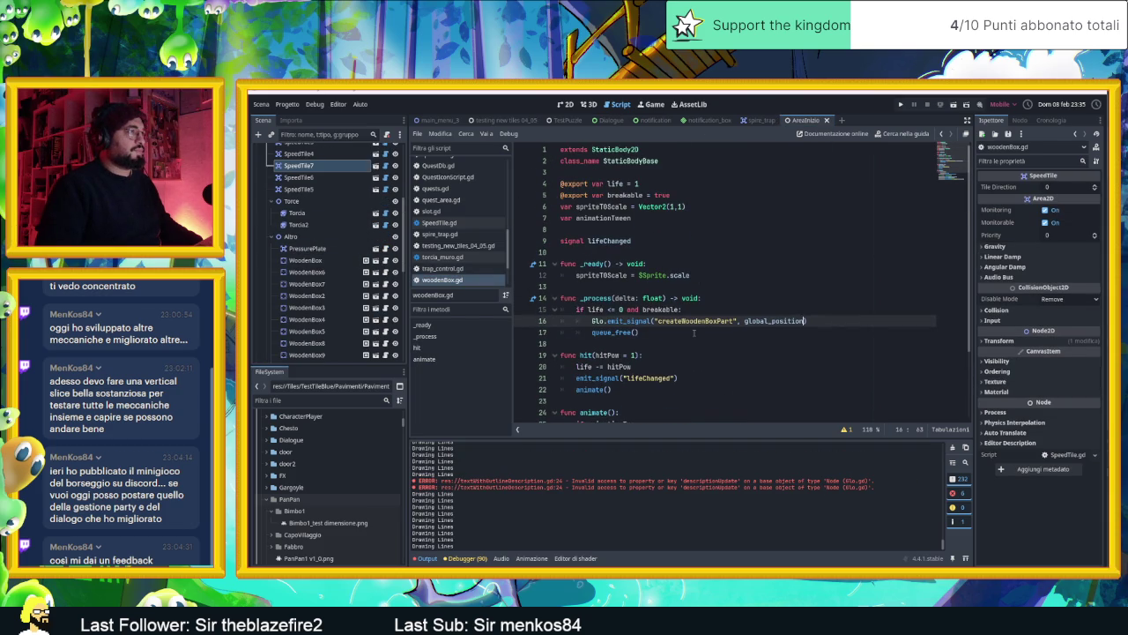
{"action": "scroll", "coordinate": [693, 332], "scroll_direction": "down", "scroll_amount": 1}
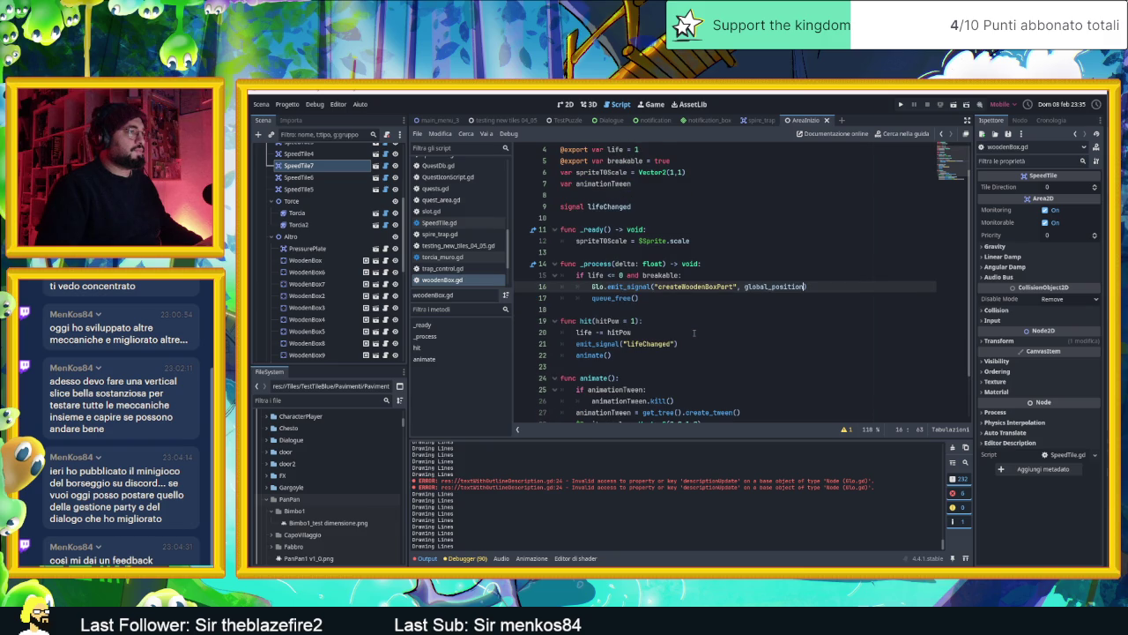
{"action": "scroll", "coordinate": [694, 332], "scroll_direction": "down", "scroll_amount": 1}
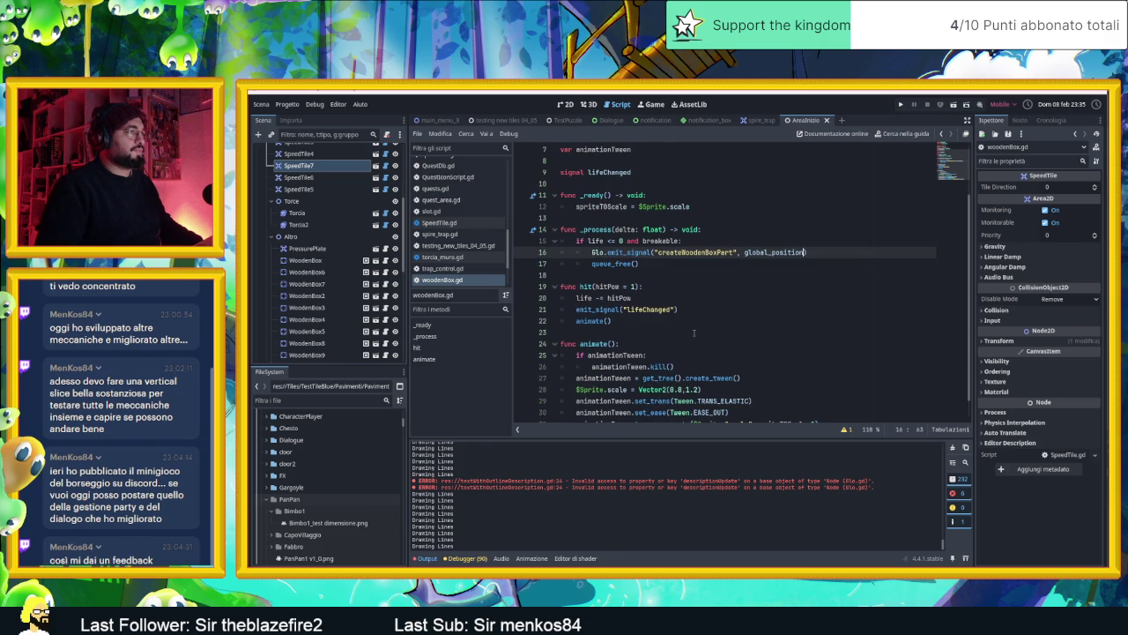
{"action": "left_click_drag", "start_coordinate": [682, 322], "coordinate": [556, 287]}
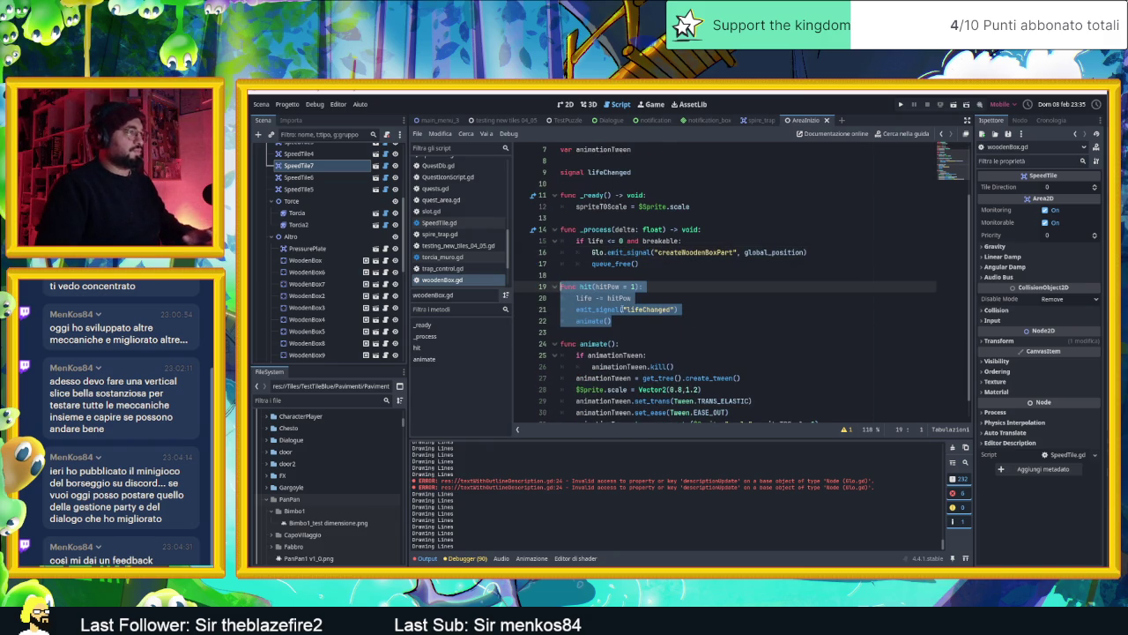
{"action": "key", "text": "ctrl+c"}
{"action": "left_click", "coordinate": [617, 322]}
- Paste the hit() copy as hit2(d, hitPow = 1) and run the game with F5
{"action": "left_click", "coordinate": [615, 332]}
{"action": "key", "text": "ctrl+v"}
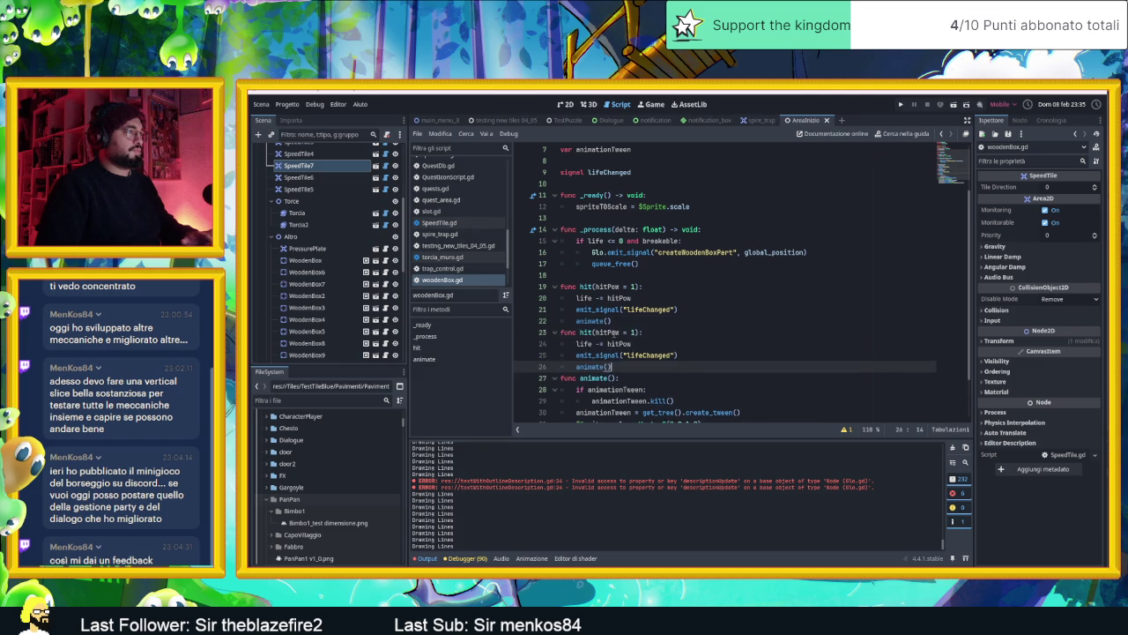
{"action": "double_click", "coordinate": [585, 332]}
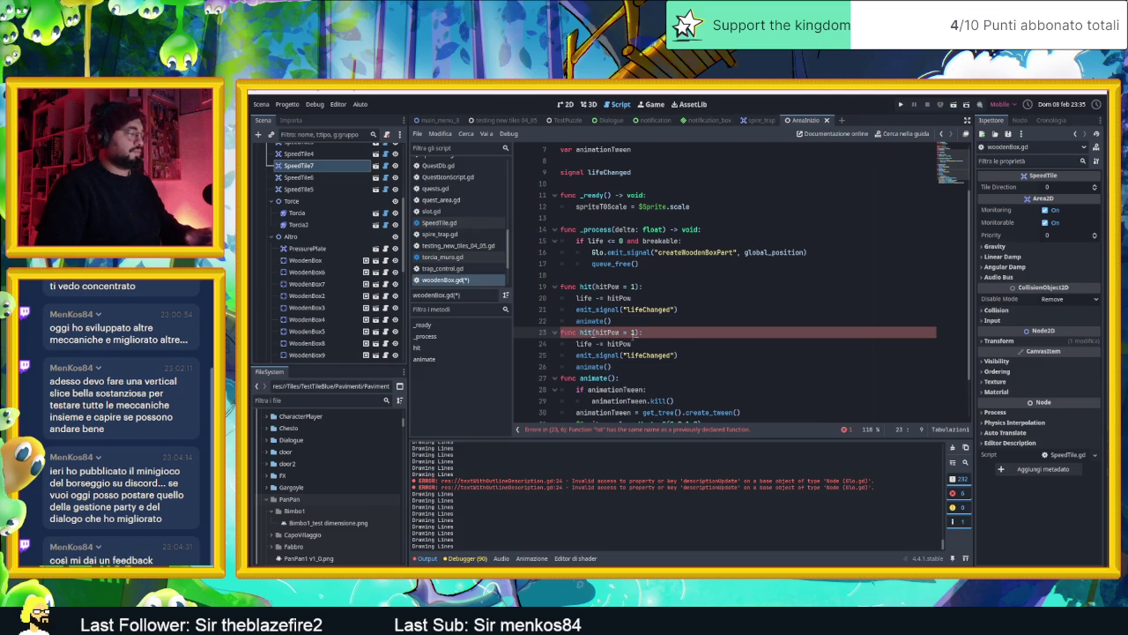
{"action": "type", "text": "2"}
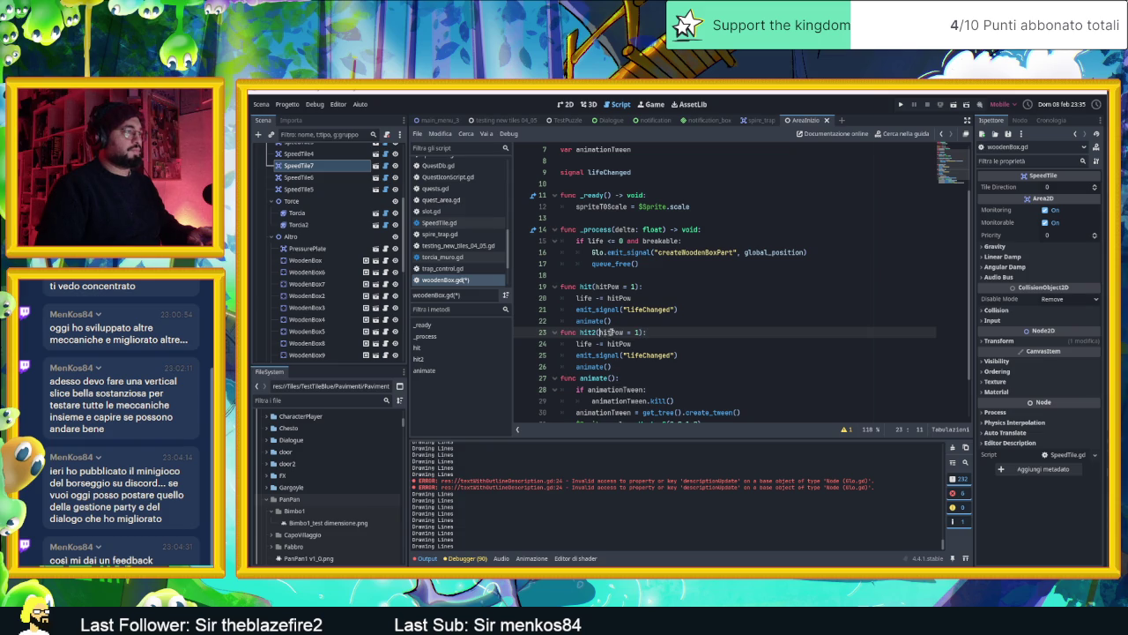
{"action": "type", "text": "d"}
{"action": "key", "text": "BackSpace"}
{"action": "type", "text": "_"}
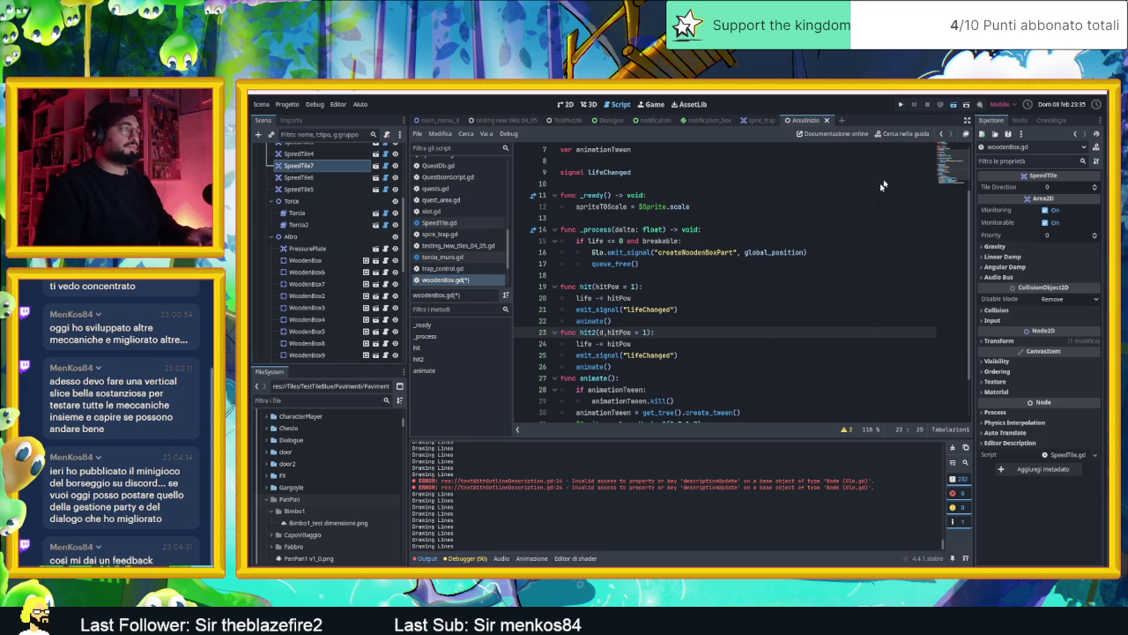
{"action": "key", "text": "F5"}
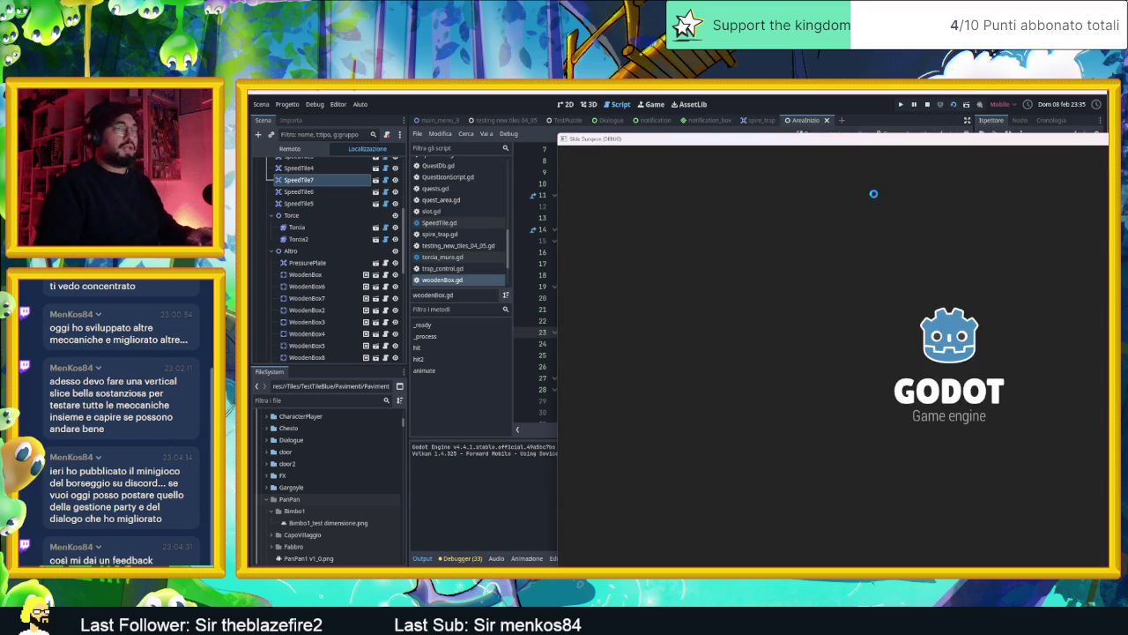
{"action": "left_click_drag", "start_coordinate": [911, 147], "coordinate": [665, 123]}
- Slide the slime with the arrow keys through the first rooms and up to the top room
{"action": "key", "text": "Right"}
{"action": "key", "text": "Down"}
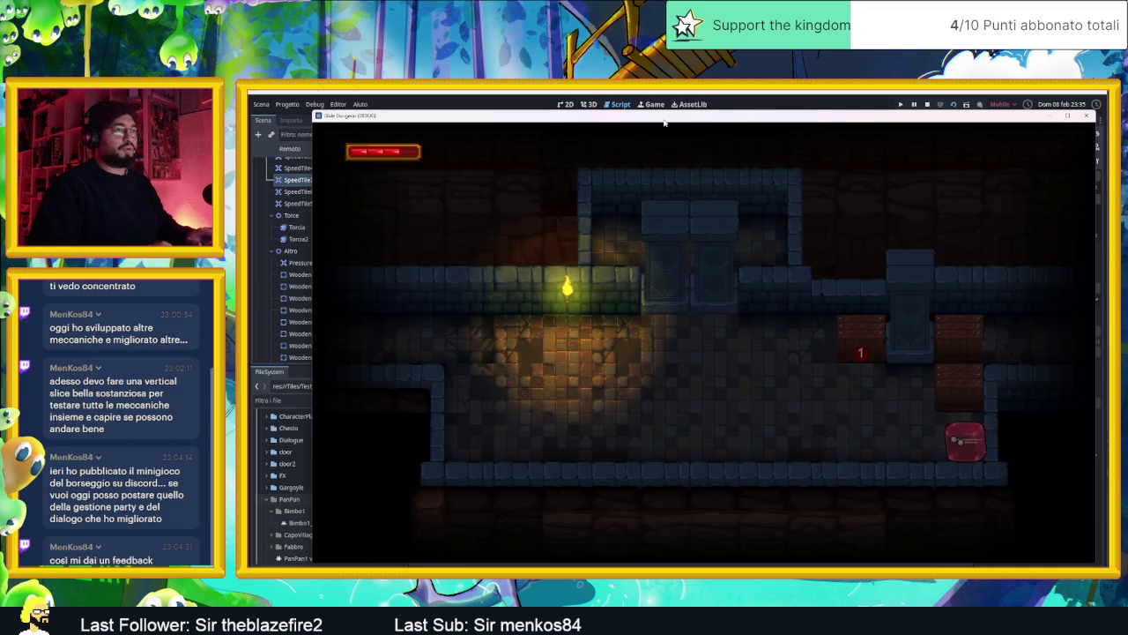
{"action": "key", "text": "Up"}
{"action": "key", "text": "Down"}
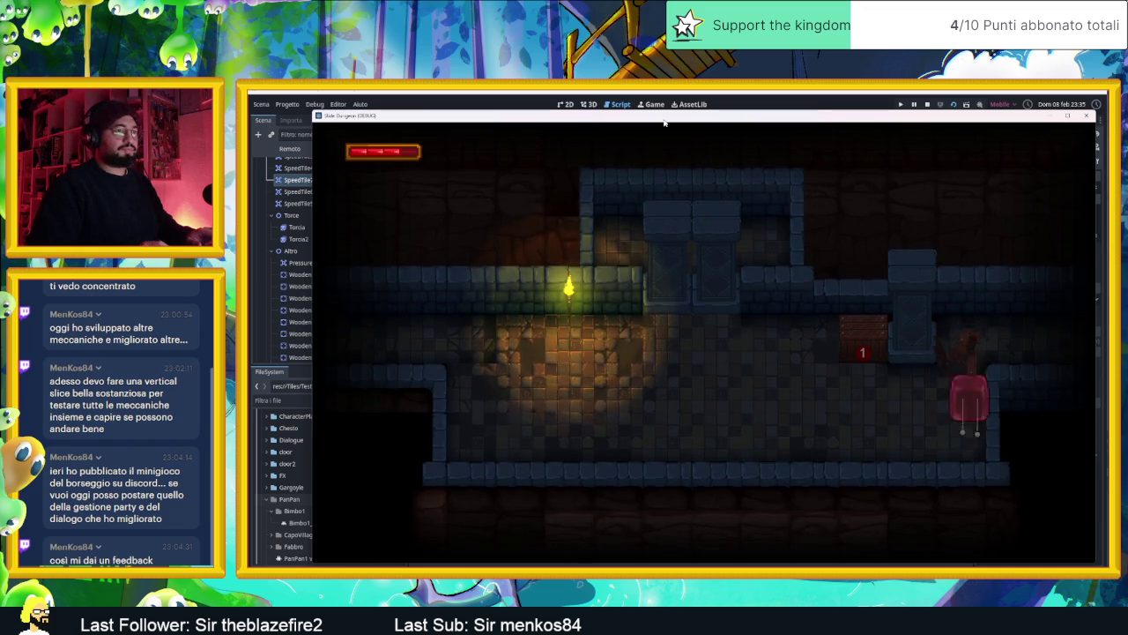
{"action": "key", "text": "Up"}
{"action": "key", "text": "Up"}
{"action": "key", "text": "Down"}
{"action": "key", "text": "Up"}
{"action": "key", "text": "Down"}
{"action": "key", "text": "Left"}
{"action": "key", "text": "Up"}
{"action": "key", "text": "Right"}
{"action": "key", "text": "Up"}
{"action": "key", "text": "Right"}
{"action": "key", "text": "Left"}
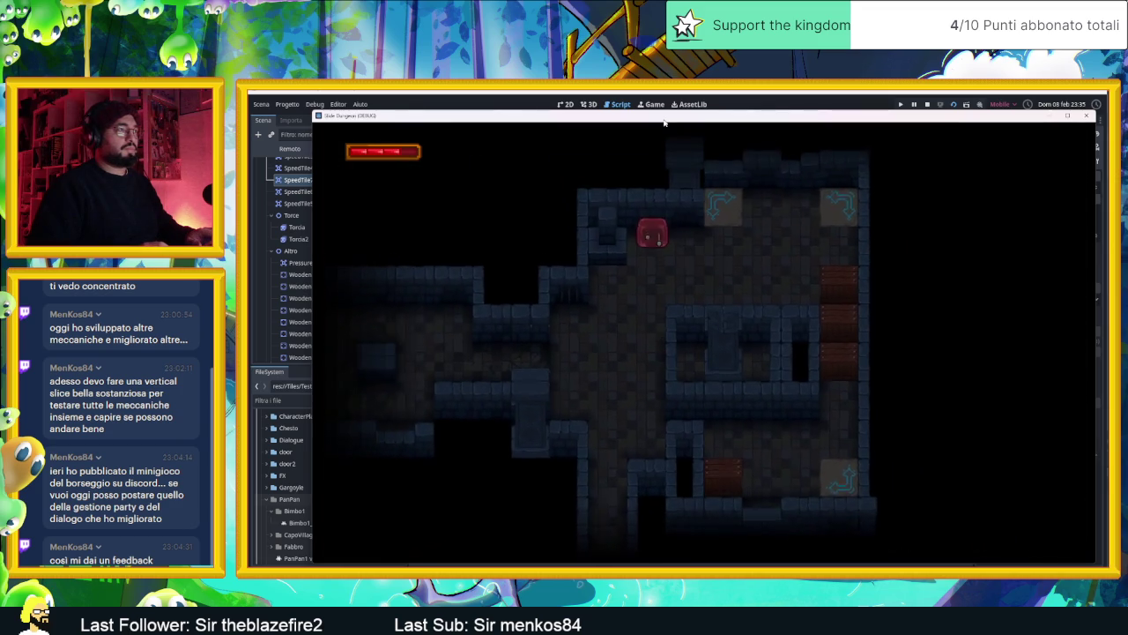
{"action": "key", "text": "Down"}
{"action": "key", "text": "Up"}
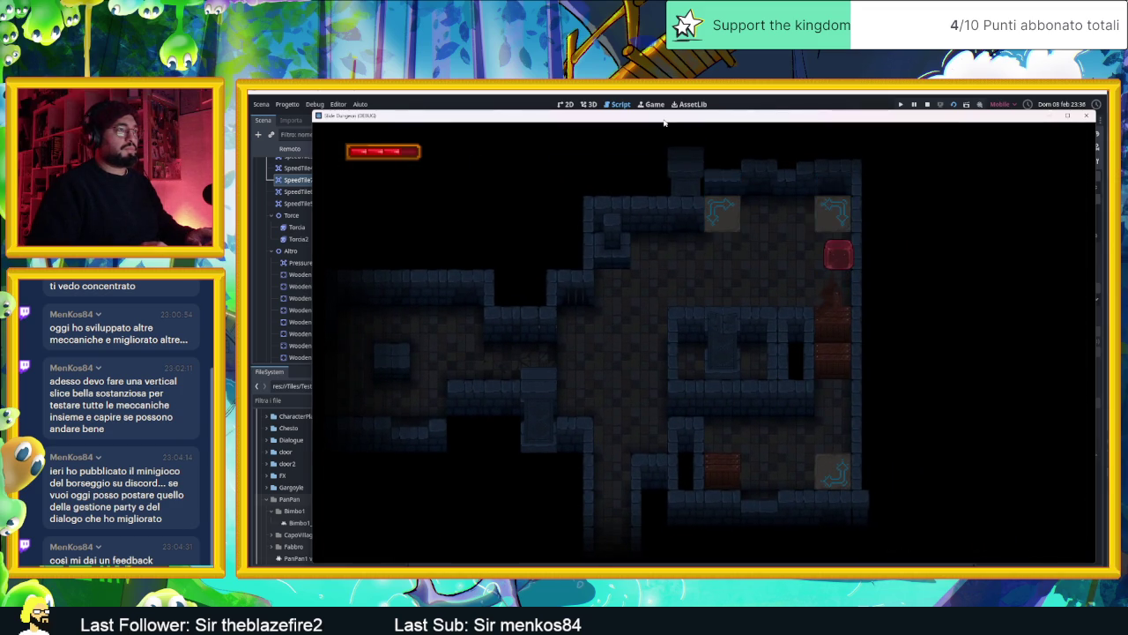
- Route the slime across the speed tiles, looping it between the bottom and top rooms
{"action": "key", "text": "Right"}
{"action": "key", "text": "Up"}
{"action": "key", "text": "Down"}
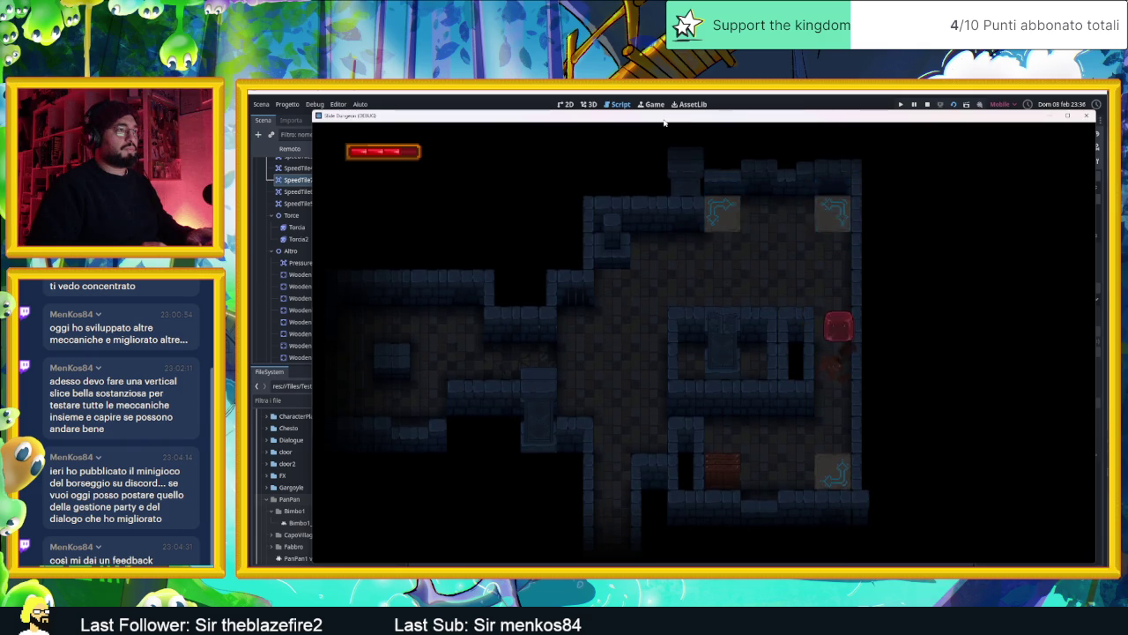
{"action": "key", "text": "Right"}
{"action": "key", "text": "Down"}
{"action": "key", "text": "Up"}
{"action": "key", "text": "Right"}
{"action": "key", "text": "Down"}
{"action": "key", "text": "Up"}
{"action": "key", "text": "Right"}
{"action": "key", "text": "Down"}
{"action": "key", "text": "Right"}
{"action": "key", "text": "Down"}
{"action": "key", "text": "Right"}
{"action": "key", "text": "Down"}
{"action": "key", "text": "Up"}
{"action": "key", "text": "Down"}
{"action": "key", "text": "Right"}
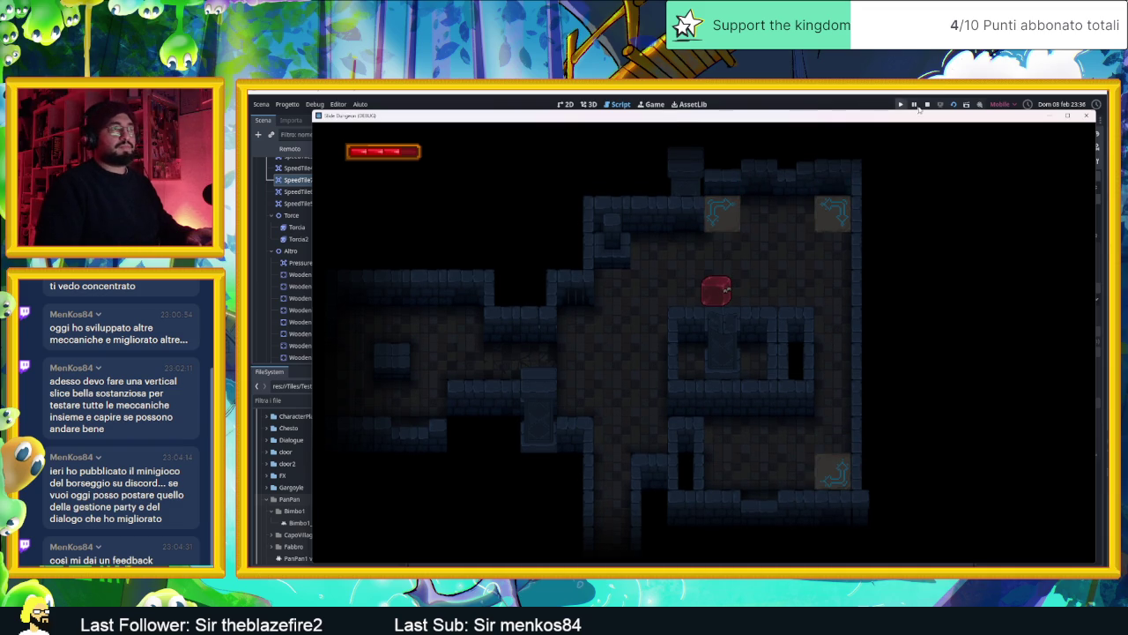
- Stop the game, relaunch it with F5, and move the game window left
{"action": "left_click", "coordinate": [926, 105]}
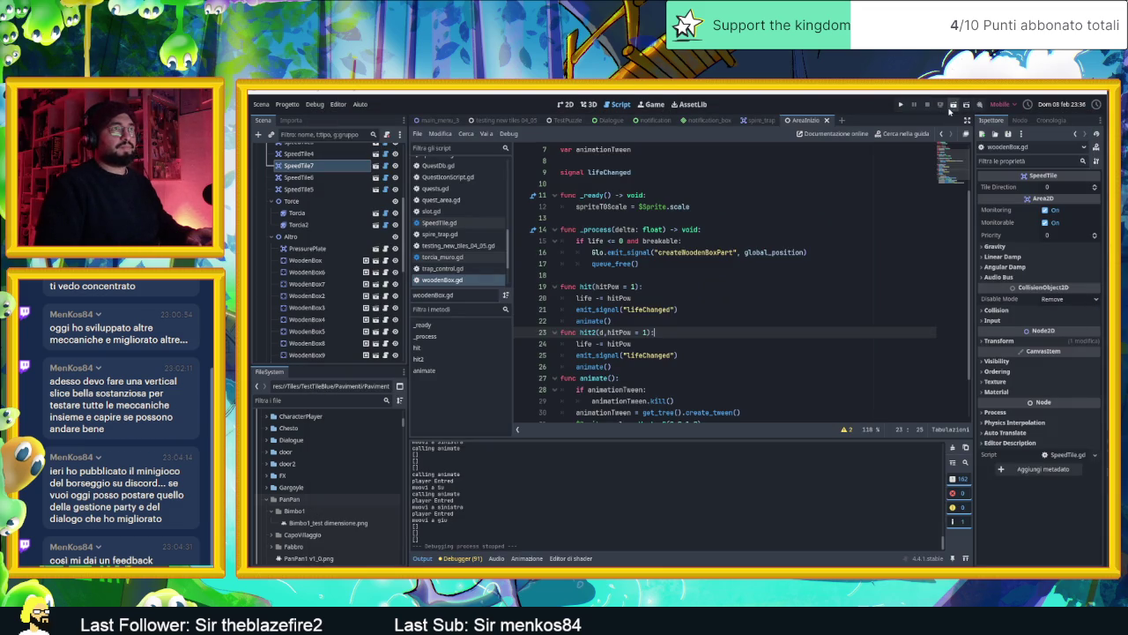
{"action": "key", "text": "F5"}
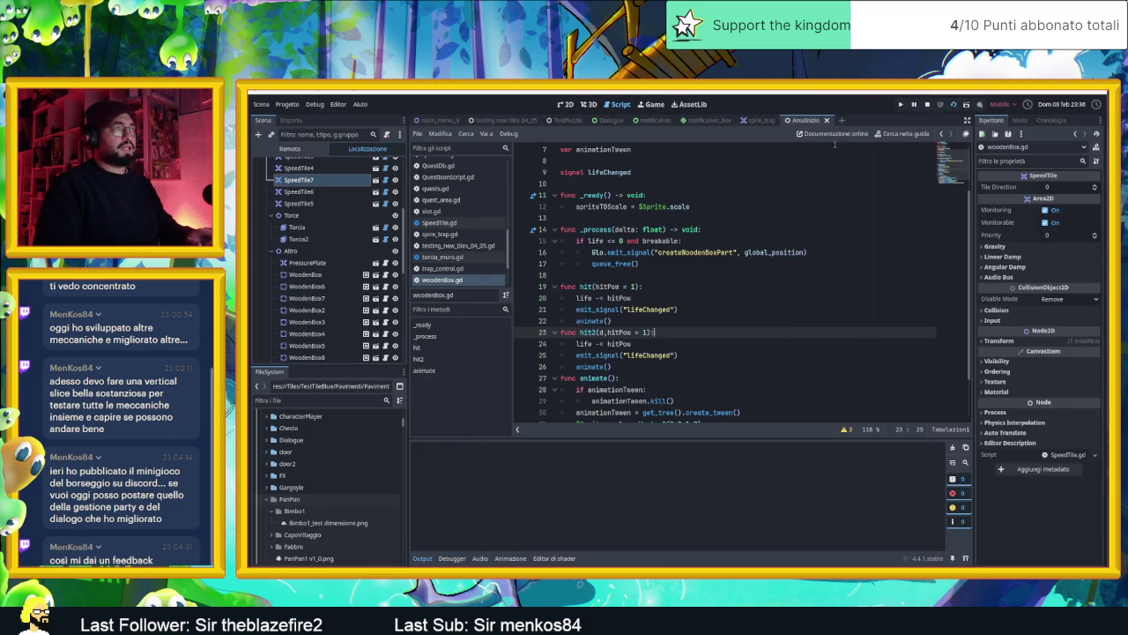
{"action": "left_click_drag", "start_coordinate": [857, 144], "coordinate": [597, 114]}
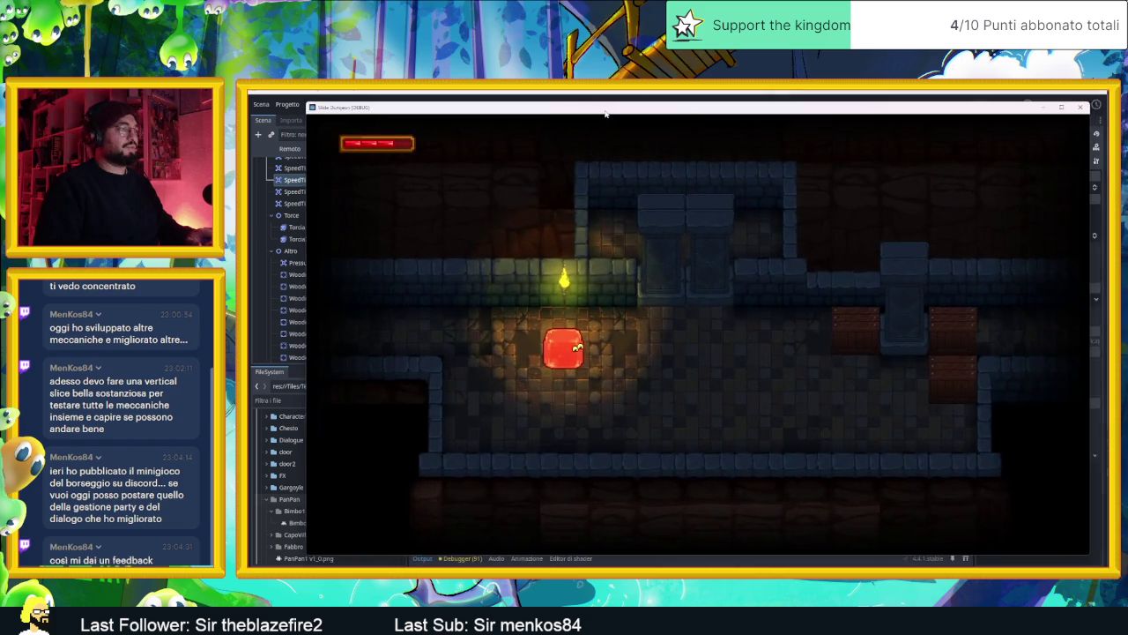
- Slide the slime through the corridor and into a new room's top-right corner
{"action": "key", "text": "Right"}
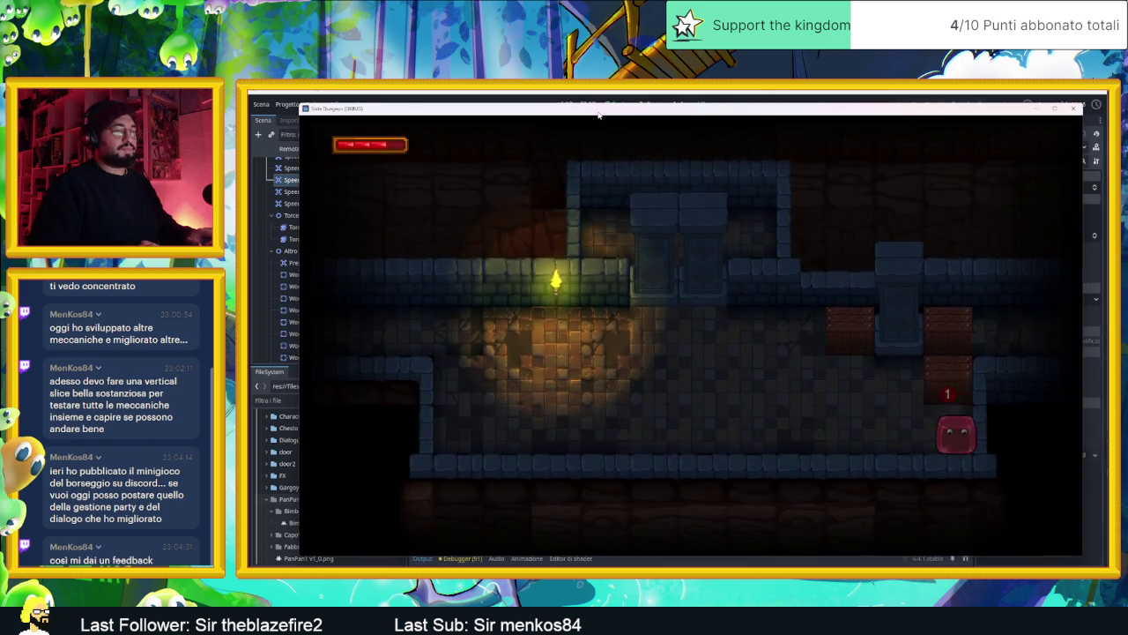
{"action": "key", "text": "Up"}
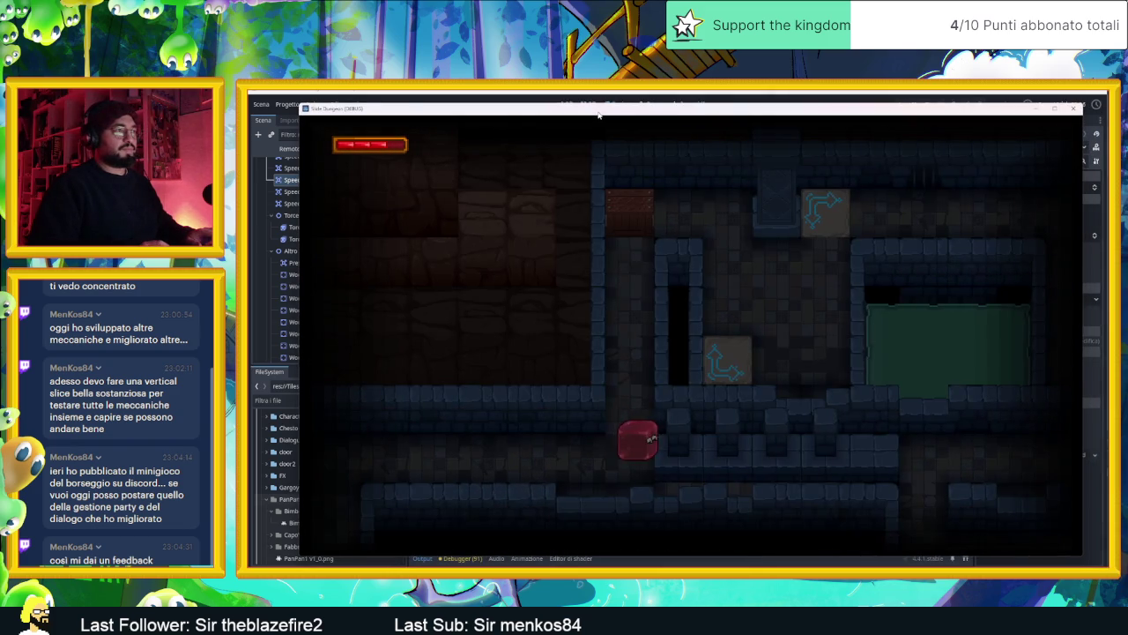
{"action": "key", "text": "Right"}
{"action": "key", "text": "Right"}
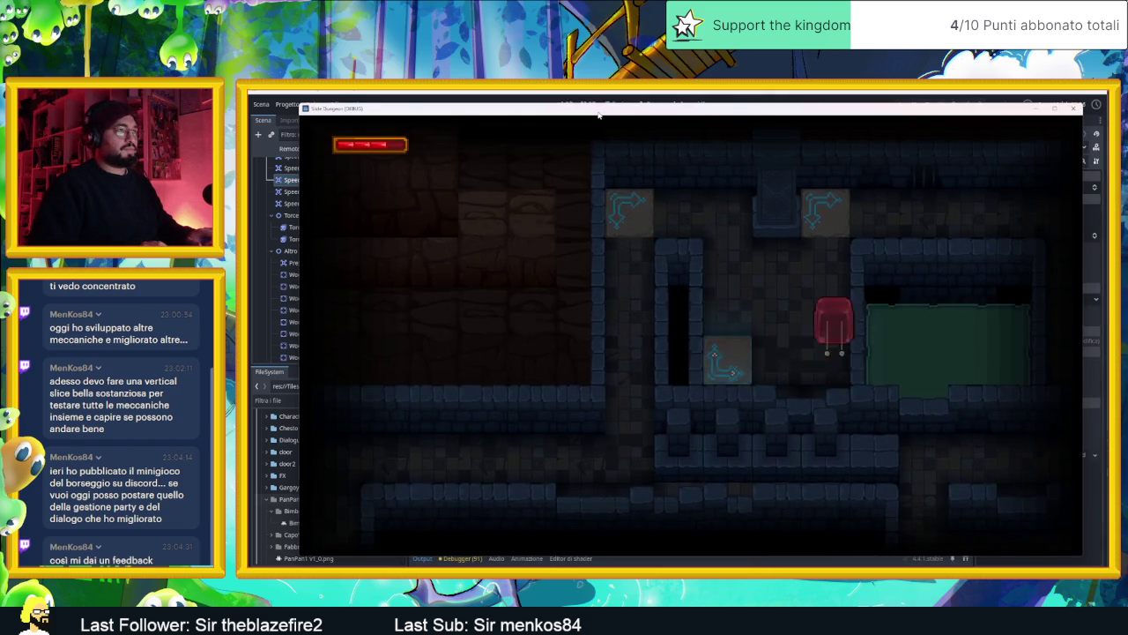
{"action": "key", "text": "Left"}
{"action": "key", "text": "Up"}
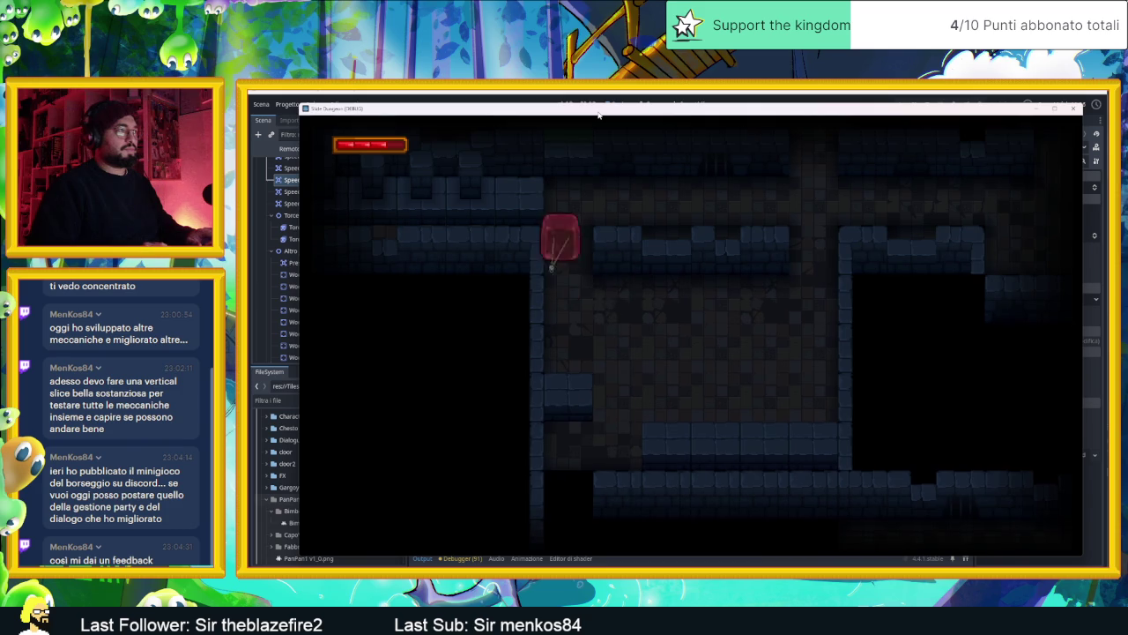
{"action": "key", "text": "Up"}
{"action": "key", "text": "Right"}
{"action": "key", "text": "Down"}
{"action": "key", "text": "Left"}
{"action": "key", "text": "Right"}
{"action": "key", "text": "Left"}
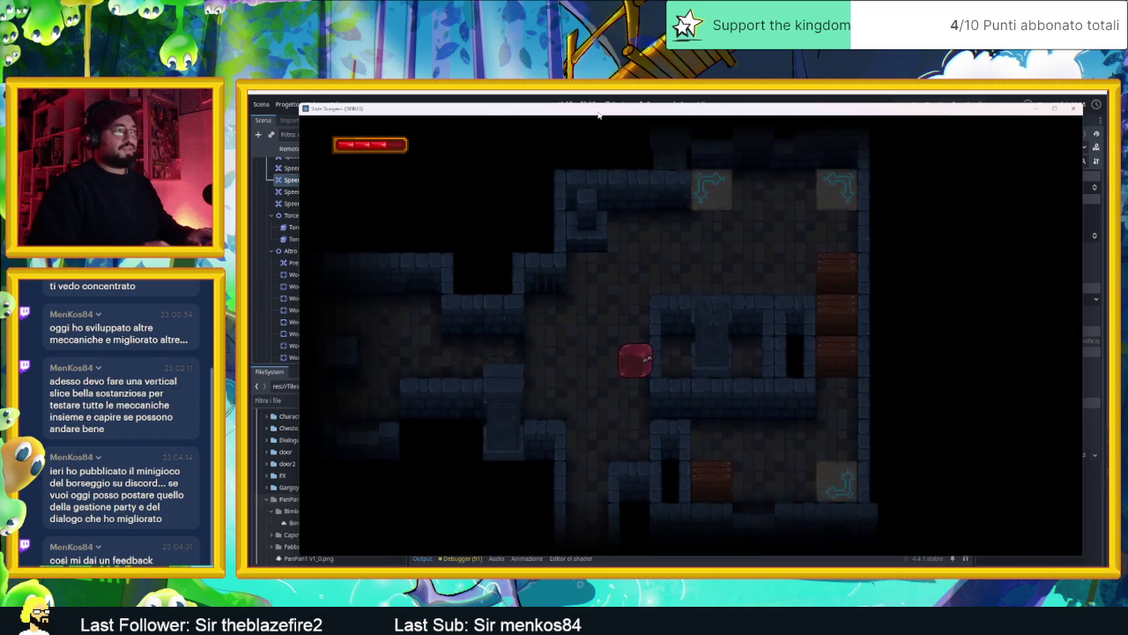
{"action": "key", "text": "Up"}
{"action": "key", "text": "Down"}
{"action": "key", "text": "Up"}
{"action": "key", "text": "Right"}
- Test the wooden crate and the top arrow tiles, returning the slime above the central block
{"action": "key", "text": "Down"}
{"action": "key", "text": "Up"}
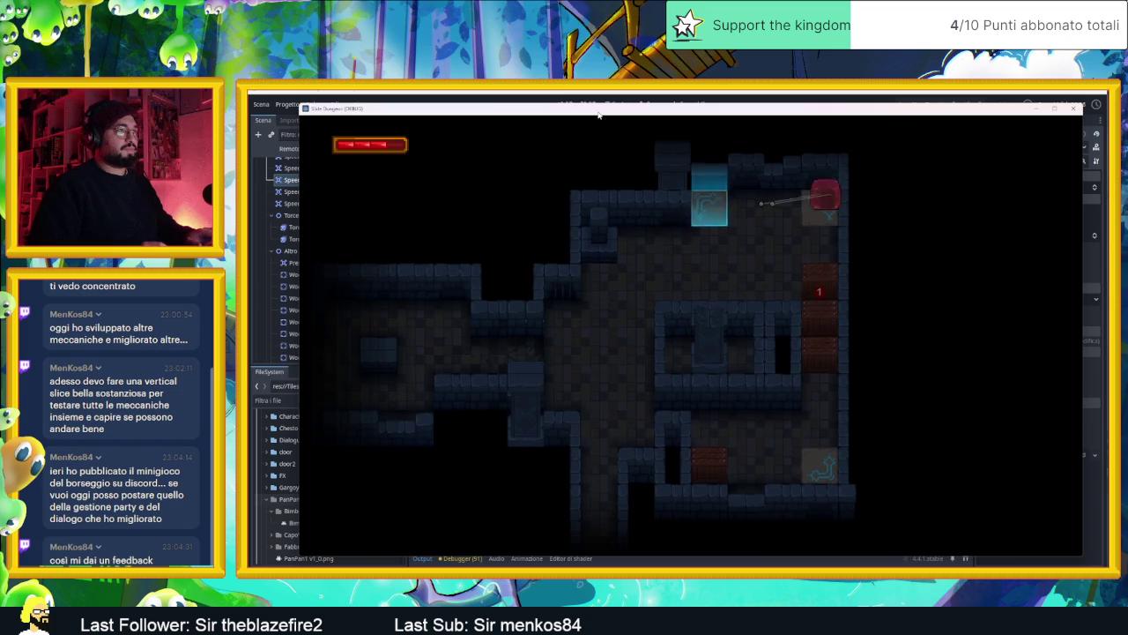
{"action": "key", "text": "Down"}
{"action": "key", "text": "Up"}
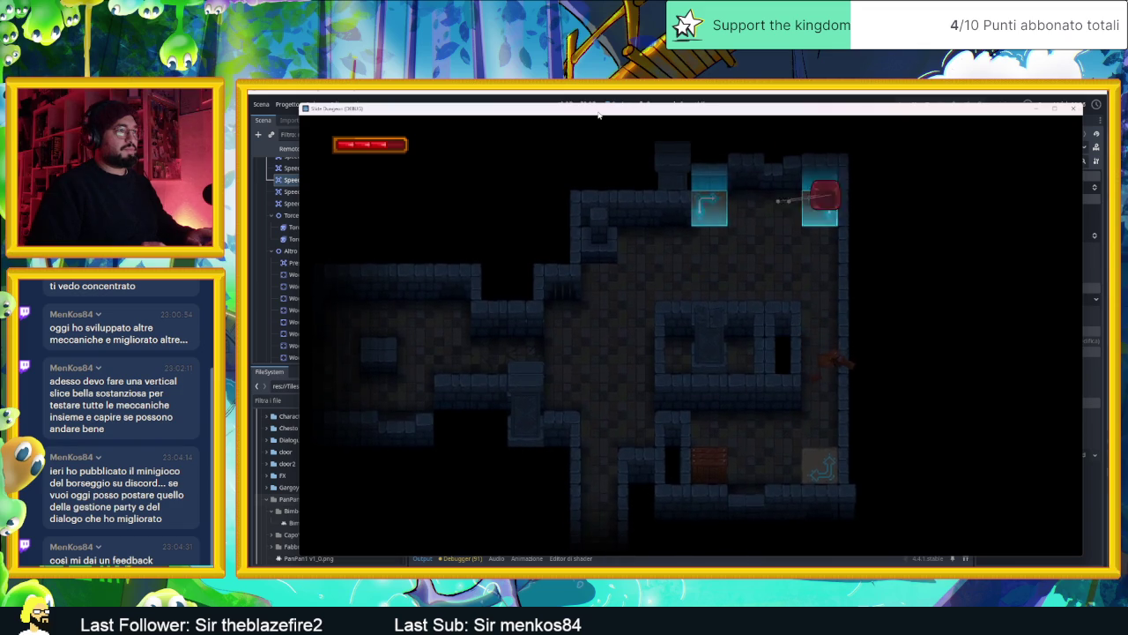
{"action": "key", "text": "Left"}
{"action": "key", "text": "Up"}
{"action": "key", "text": "Right"}
{"action": "key", "text": "Up"}
{"action": "key", "text": "Right"}
{"action": "key", "text": "Down"}
{"action": "key", "text": "Down"}
{"action": "key", "text": "Up"}
{"action": "key", "text": "Down"}
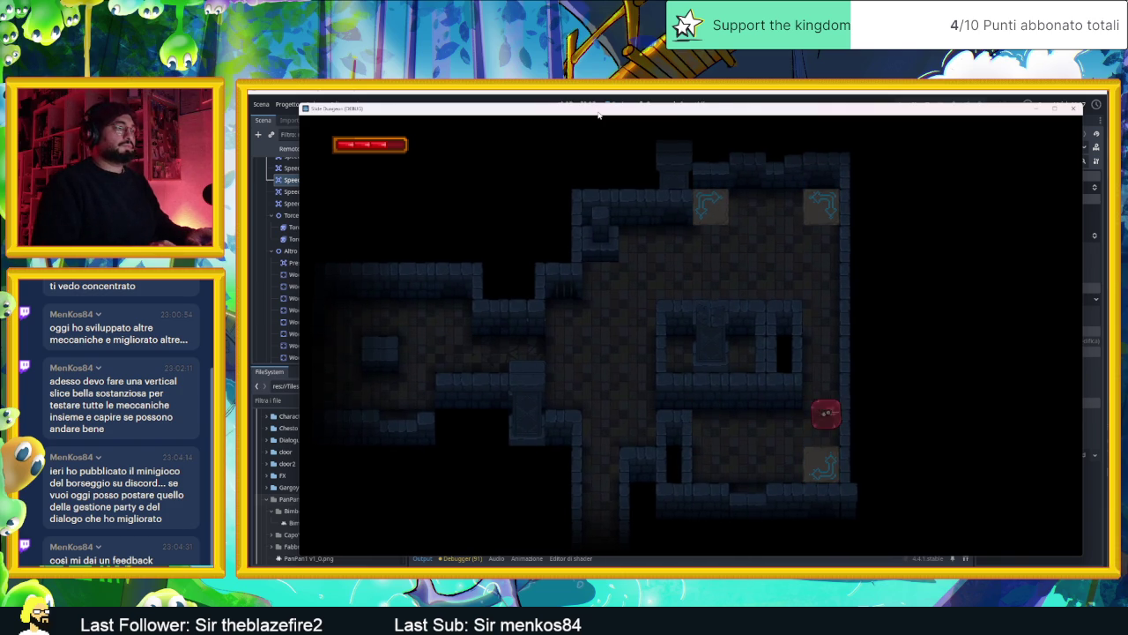
- Move the slime through the corridor room to the top arrow tile and the left doorway
{"action": "key", "text": "Up"}
{"action": "key", "text": "Left"}
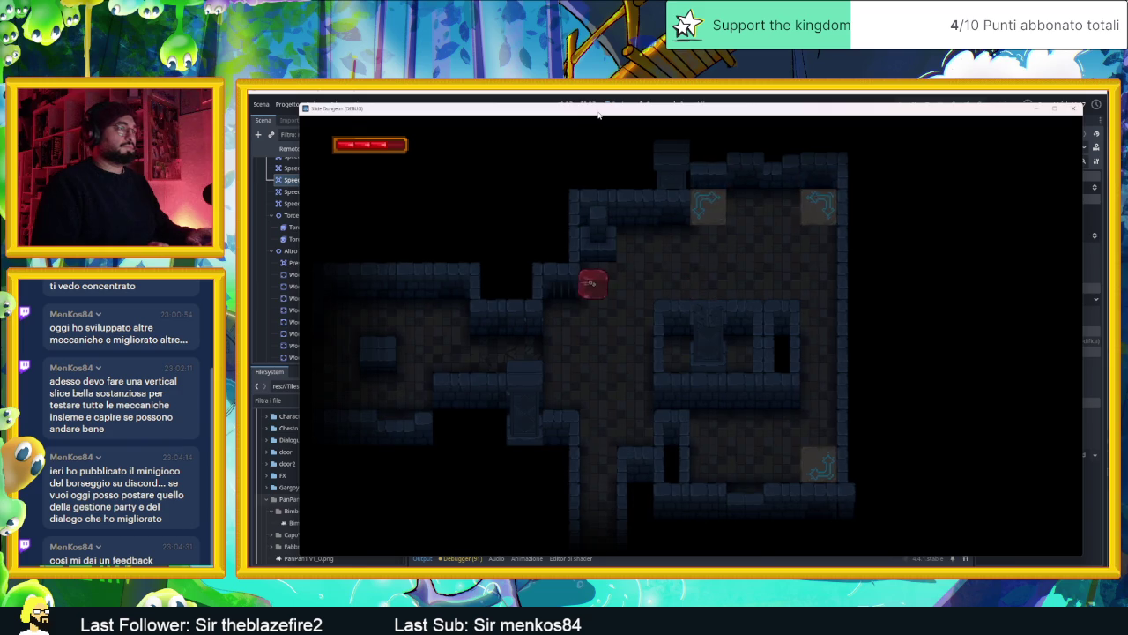
{"action": "key", "text": "Right"}
{"action": "key", "text": "Up"}
{"action": "key", "text": "Down"}
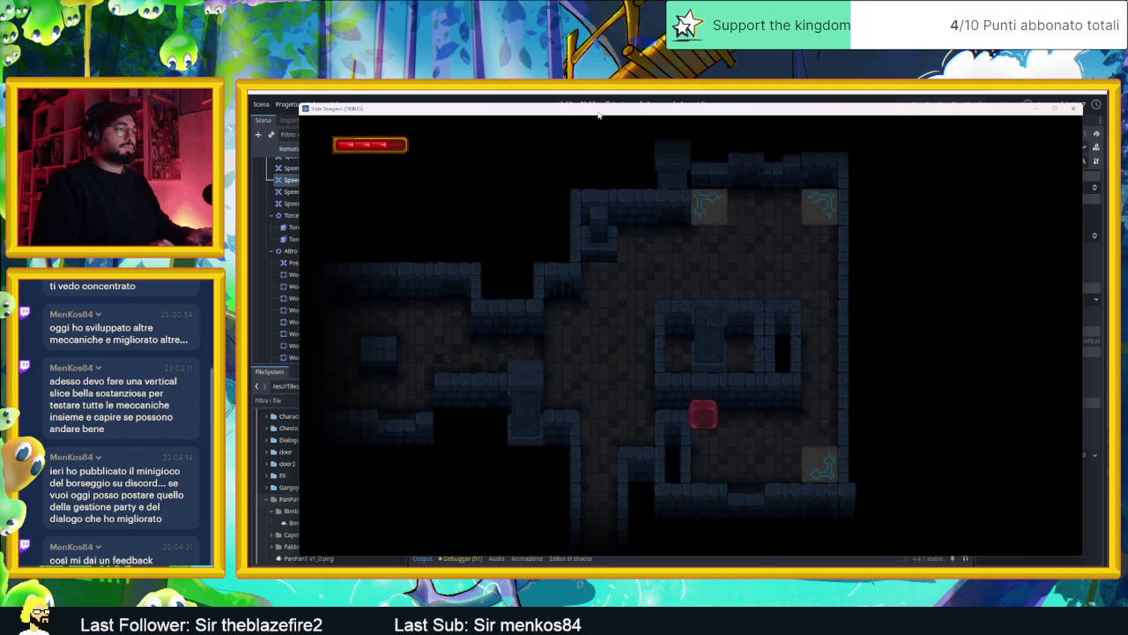
{"action": "key", "text": "Left"}
{"action": "key", "text": "Right"}
{"action": "key", "text": "Up"}
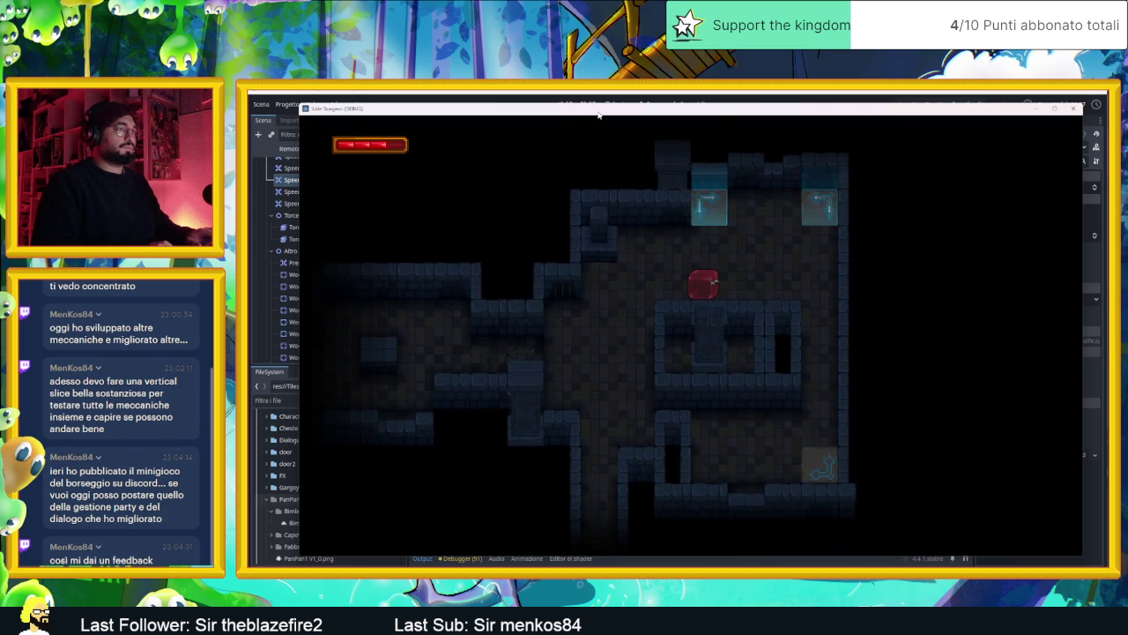
{"action": "key", "text": "Down"}
{"action": "key", "text": "Right"}
{"action": "key", "text": "Up"}
{"action": "key", "text": "Left"}
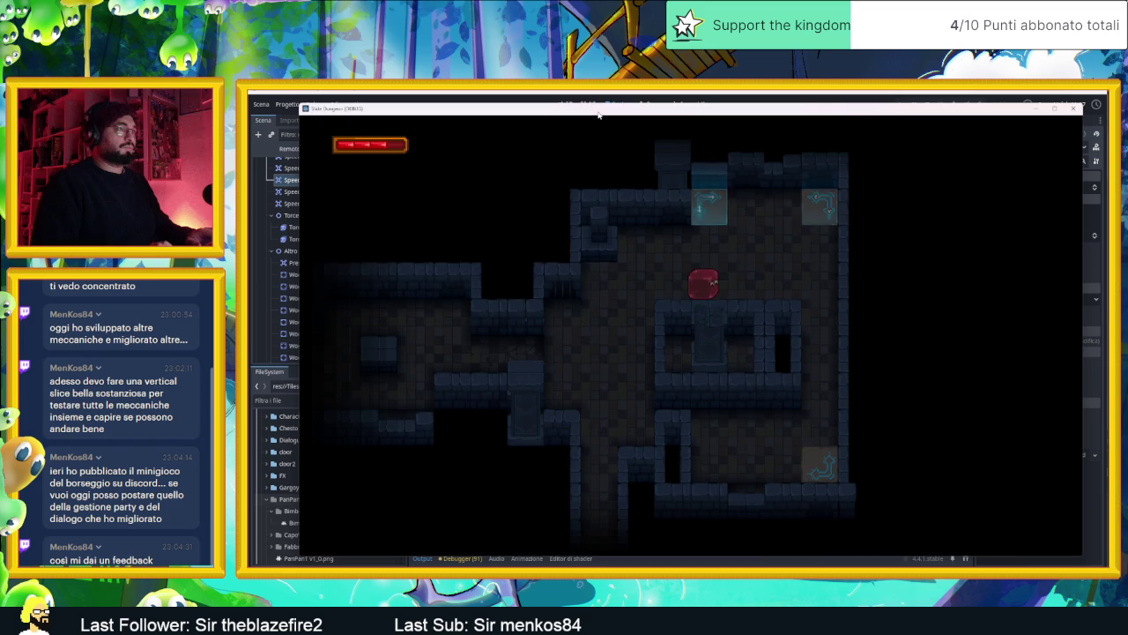
{"action": "key", "text": "Left"}
{"action": "key", "text": "Right"}
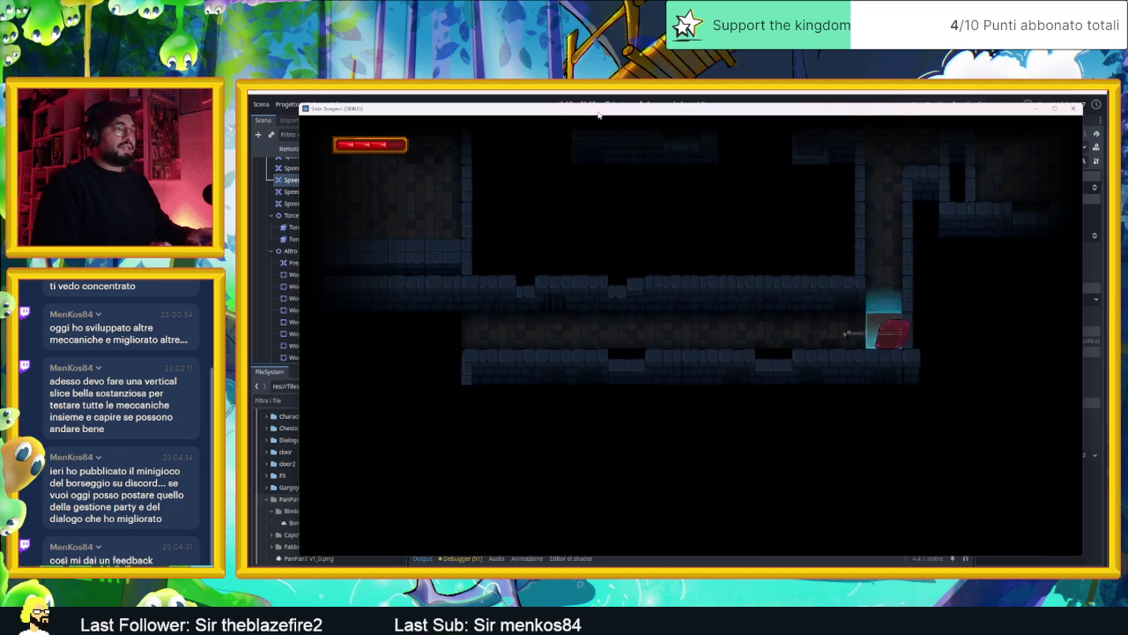
- Test the top-right teleport, then the bottom-right and top-left arrow tiles
{"action": "key", "text": "Right"}
{"action": "key", "text": "Up"}
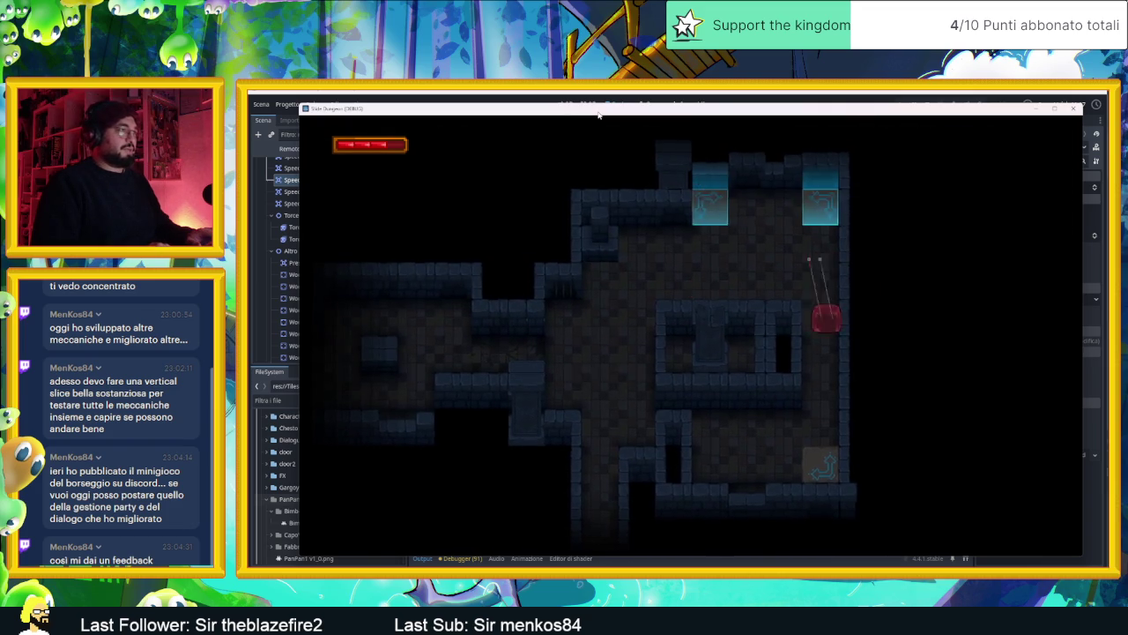
{"action": "key", "text": "Left"}
{"action": "key", "text": "Up"}
{"action": "key", "text": "Down"}
{"action": "key", "text": "Right"}
{"action": "key", "text": "Left"}
{"action": "key", "text": "Up"}
{"action": "key", "text": "Down"}
{"action": "key", "text": "Left"}
- Ride the arrow tiles around the dungeon and slide the slime into the bottom room
{"action": "key", "text": "Right"}
{"action": "key", "text": "Down"}
{"action": "key", "text": "Left"}
{"action": "key", "text": "Right"}
{"action": "key", "text": "Up"}
{"action": "key", "text": "Down"}
{"action": "key", "text": "Up"}
{"action": "key", "text": "Left"}
{"action": "key", "text": "Down"}
{"action": "key", "text": "Right"}
{"action": "key", "text": "Down"}
{"action": "key", "text": "Right"}
{"action": "key", "text": "Down"}
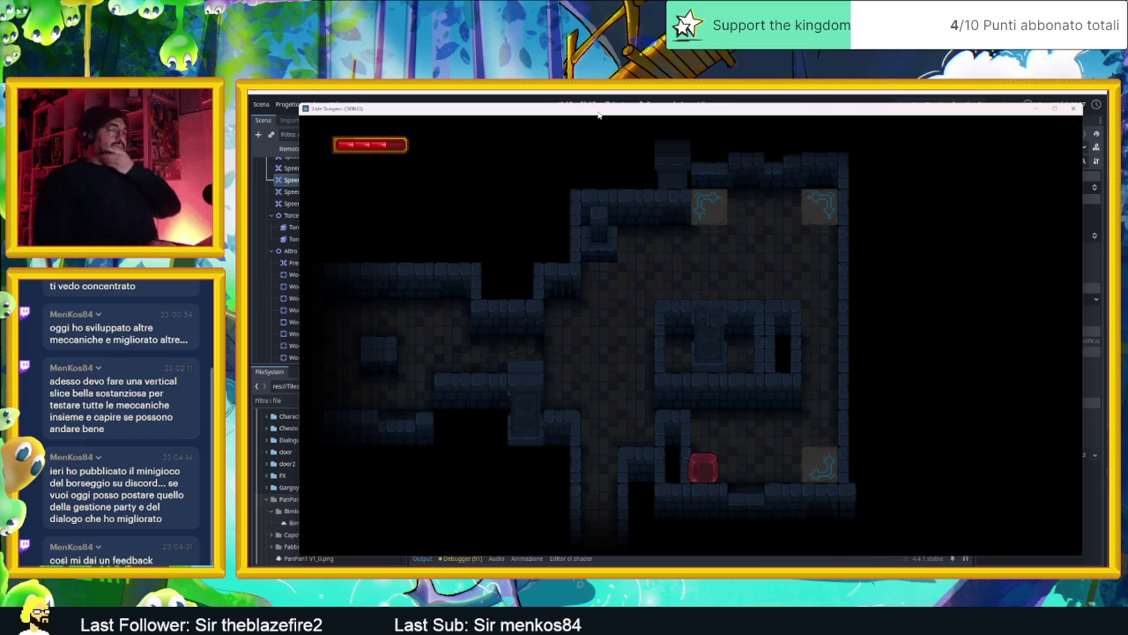
- Move the slime onto the glowing teleporter tile and slide it into the next rooms
{"action": "key", "text": "Right"}
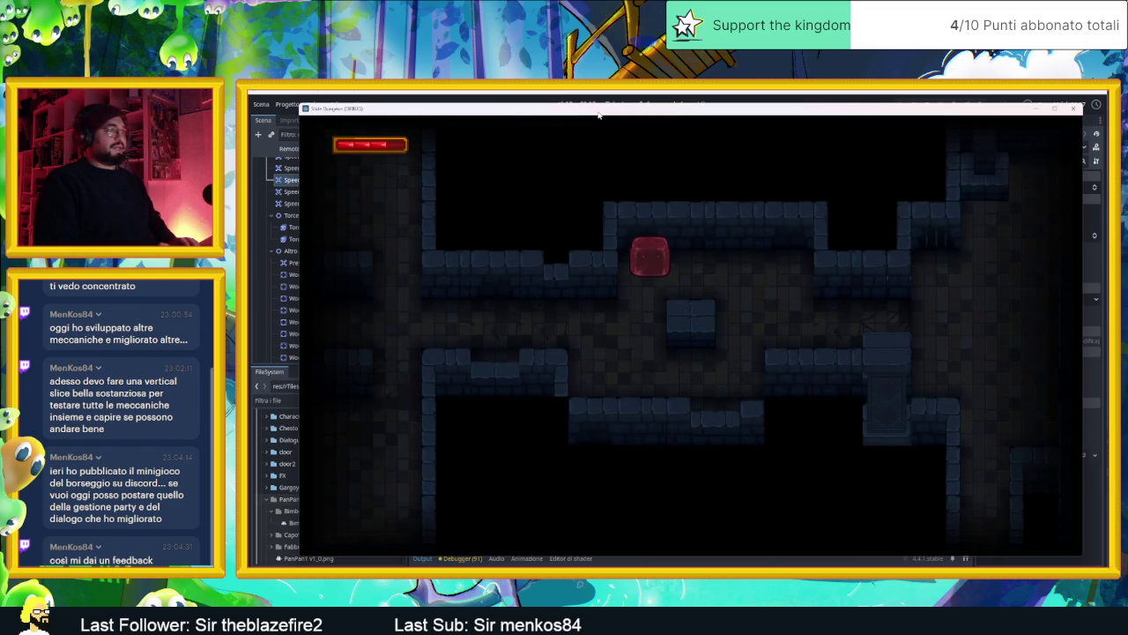
{"action": "key", "text": "Left"}
{"action": "key", "text": "Down"}
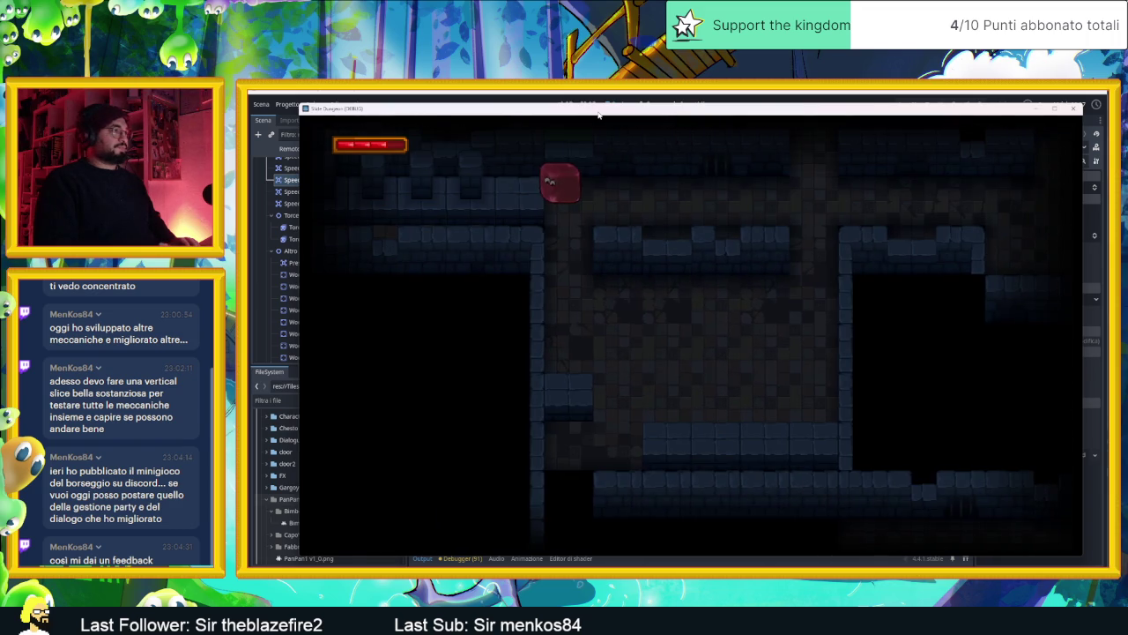
{"action": "key", "text": "Down"}
{"action": "key", "text": "Right"}
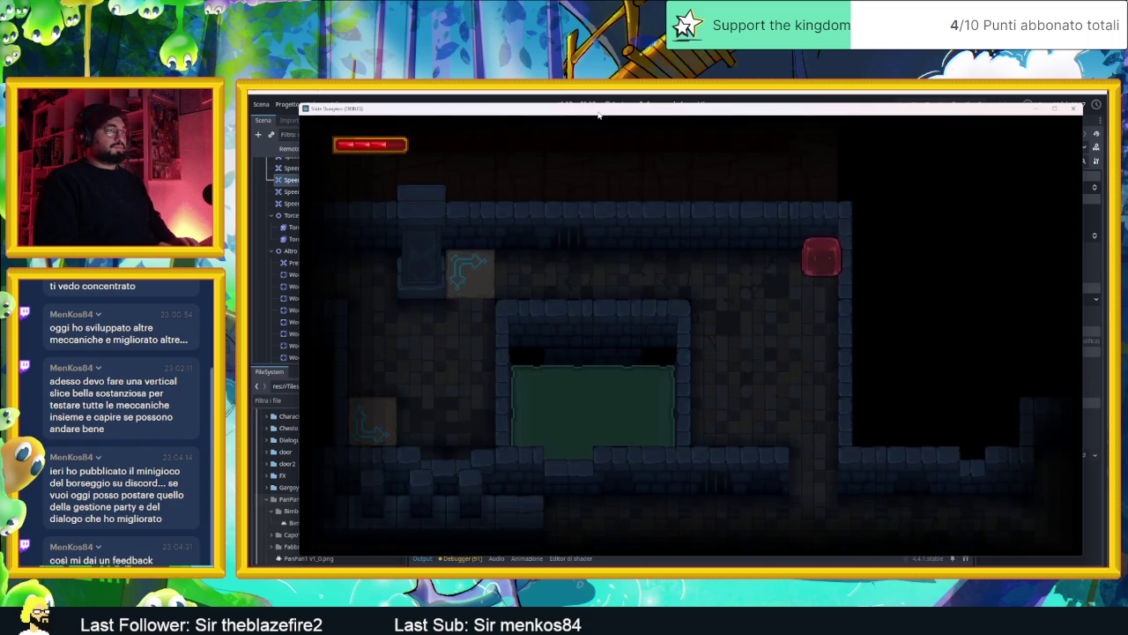
{"action": "key", "text": "Left"}
{"action": "key", "text": "Up"}
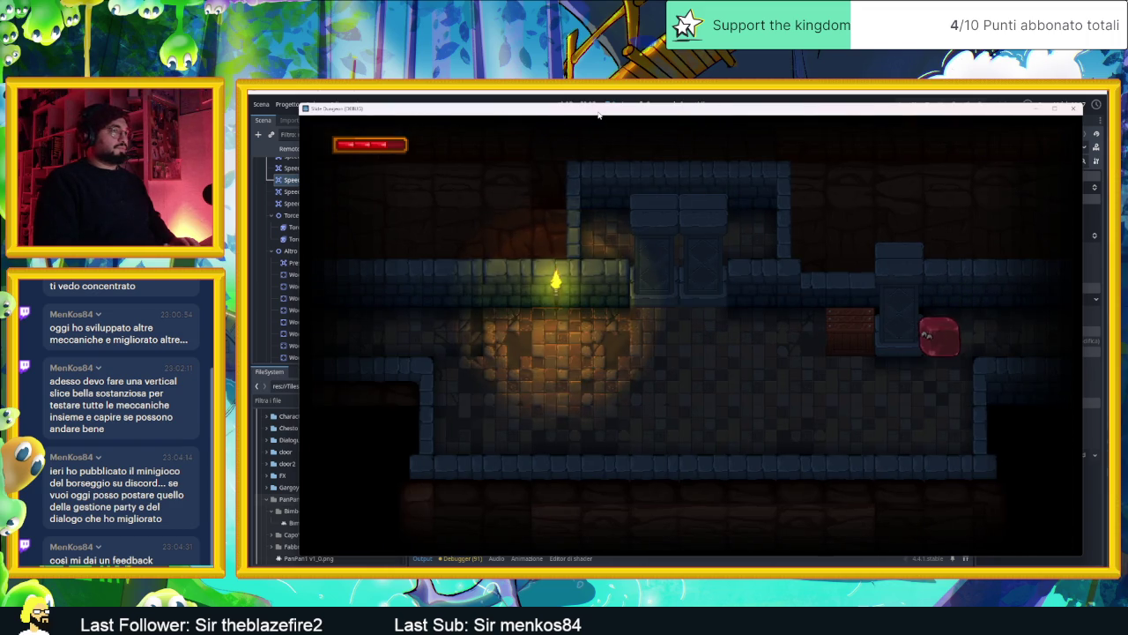
- Slide the slime around the new room, then leftward out into another room
{"action": "key", "text": "Down"}
{"action": "key", "text": "Left"}
{"action": "key", "text": "Up"}
{"action": "key", "text": "Right"}
{"action": "key", "text": "Left"}
{"action": "key", "text": "Right"}
{"action": "key", "text": "Left"}
{"action": "key", "text": "Down"}
{"action": "key", "text": "Left"}
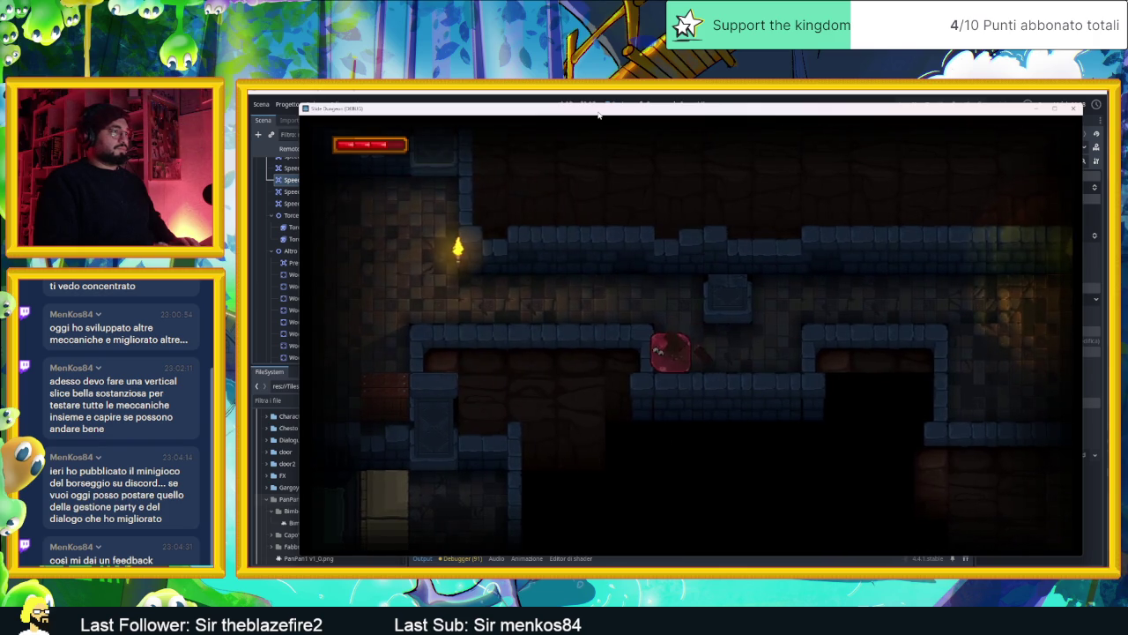
- Slide the slime up and right through new rooms, then back through the dungeon
{"action": "key", "text": "Up"}
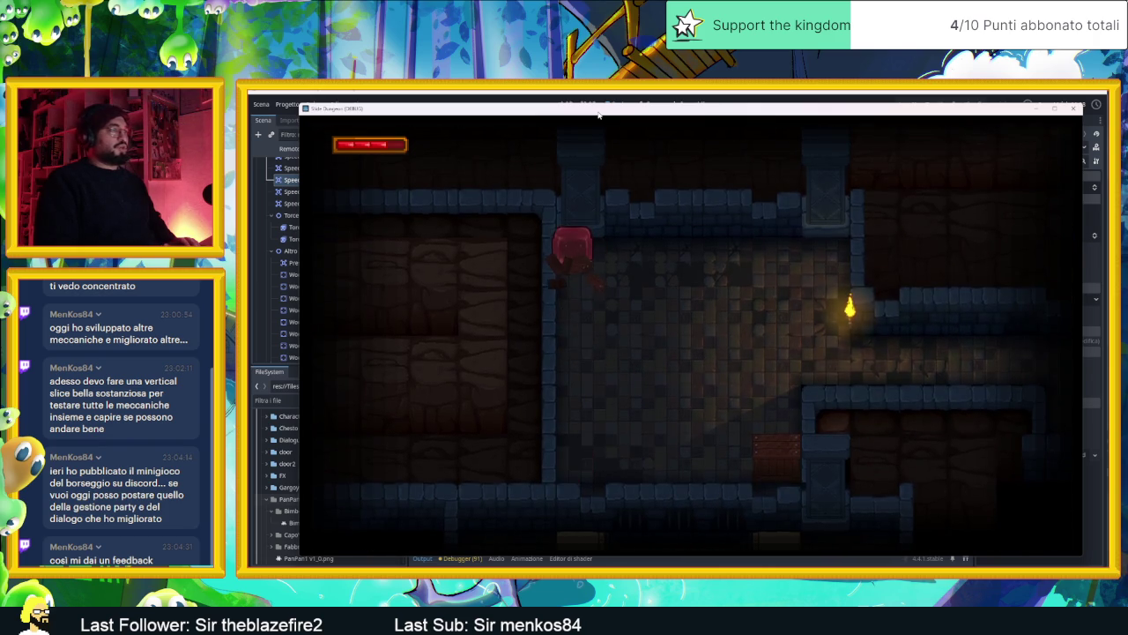
{"action": "key", "text": "Down"}
{"action": "key", "text": "Up"}
{"action": "key", "text": "Right"}
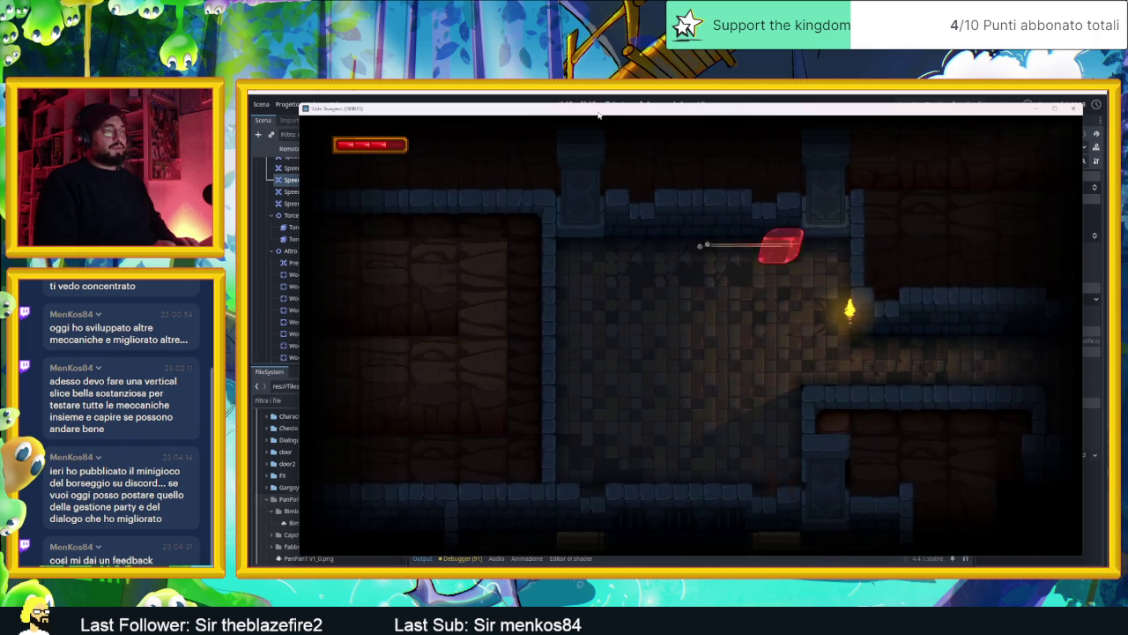
{"action": "key", "text": "Down"}
{"action": "key", "text": "Right"}
{"action": "key", "text": "Down"}
{"action": "key", "text": "Right"}
{"action": "key", "text": "Up"}
{"action": "key", "text": "Up"}
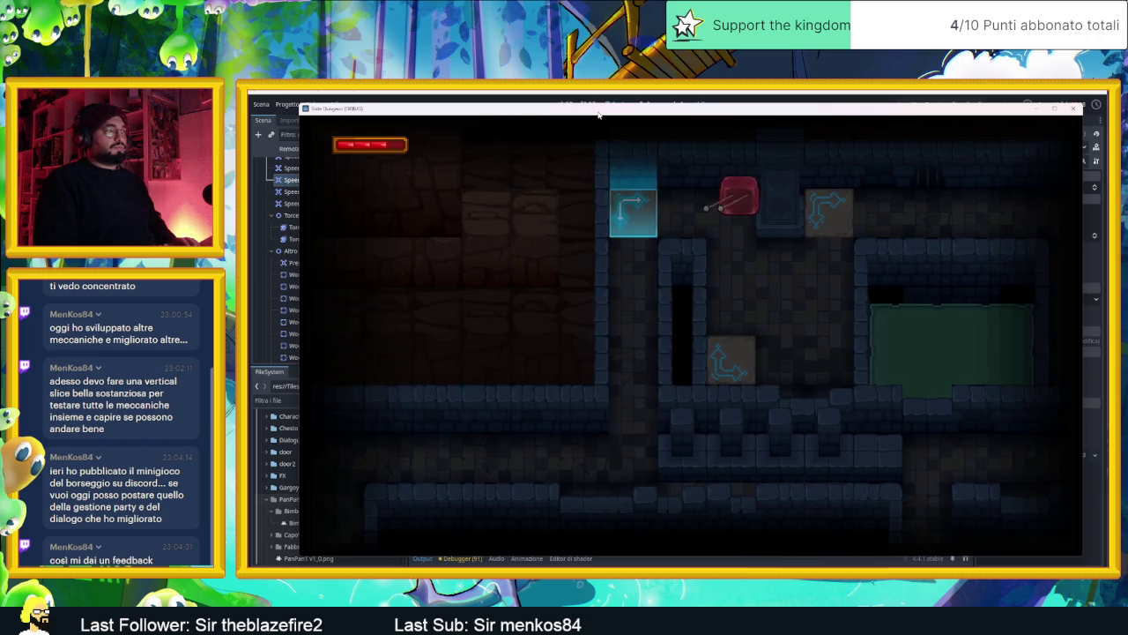
{"action": "key", "text": "Down"}
{"action": "key", "text": "Up"}
{"action": "key", "text": "Down"}
{"action": "key", "text": "Left"}
{"action": "key", "text": "Up"}
{"action": "key", "text": "Left"}
- Slide the slime right across the dungeon, down into the long corridor, and stop the game
{"action": "key", "text": "Up"}
{"action": "key", "text": "Down"}
{"action": "key", "text": "Right"}
{"action": "key", "text": "Up"}
{"action": "key", "text": "Right"}
{"action": "key", "text": "Down"}
{"action": "key", "text": "Right"}
{"action": "key", "text": "Up"}
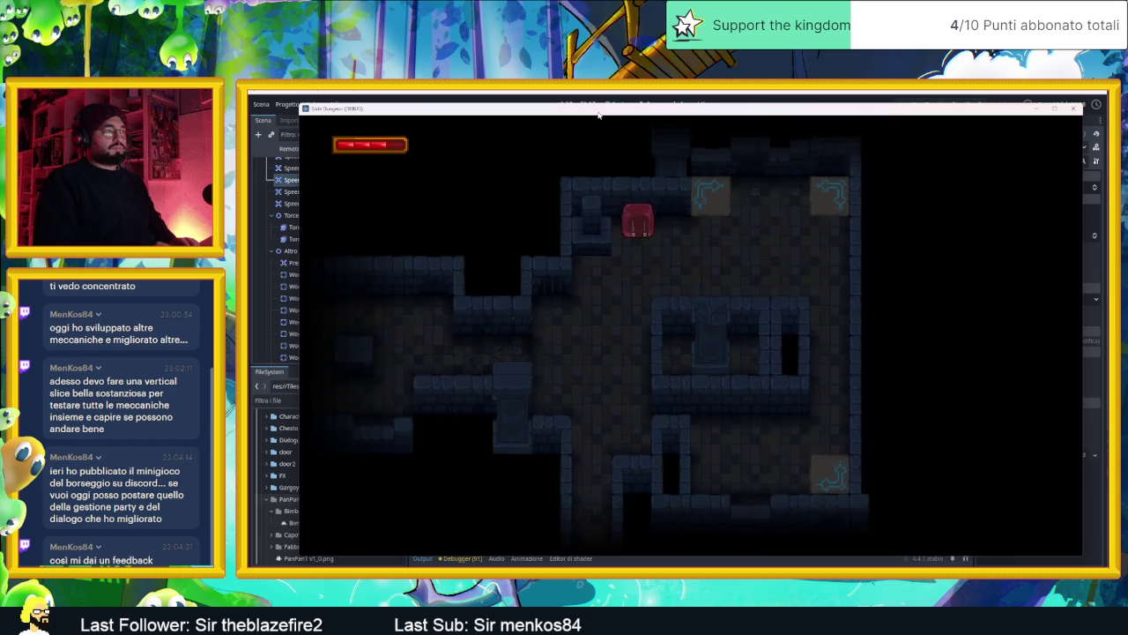
{"action": "key", "text": "Right"}
{"action": "key", "text": "Down"}
{"action": "key", "text": "Left"}
{"action": "key", "text": "Right"}
{"action": "key", "text": "Up"}
{"action": "key", "text": "Left"}
{"action": "key", "text": "Down"}
{"action": "key", "text": "Right"}
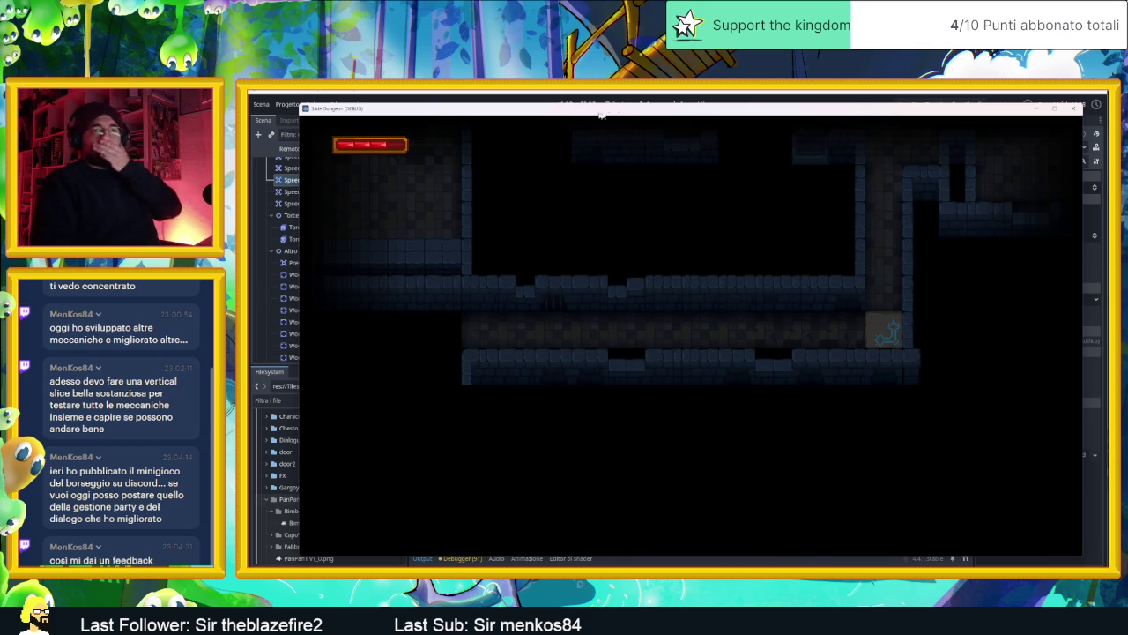
{"action": "left_click", "coordinate": [1074, 107]}
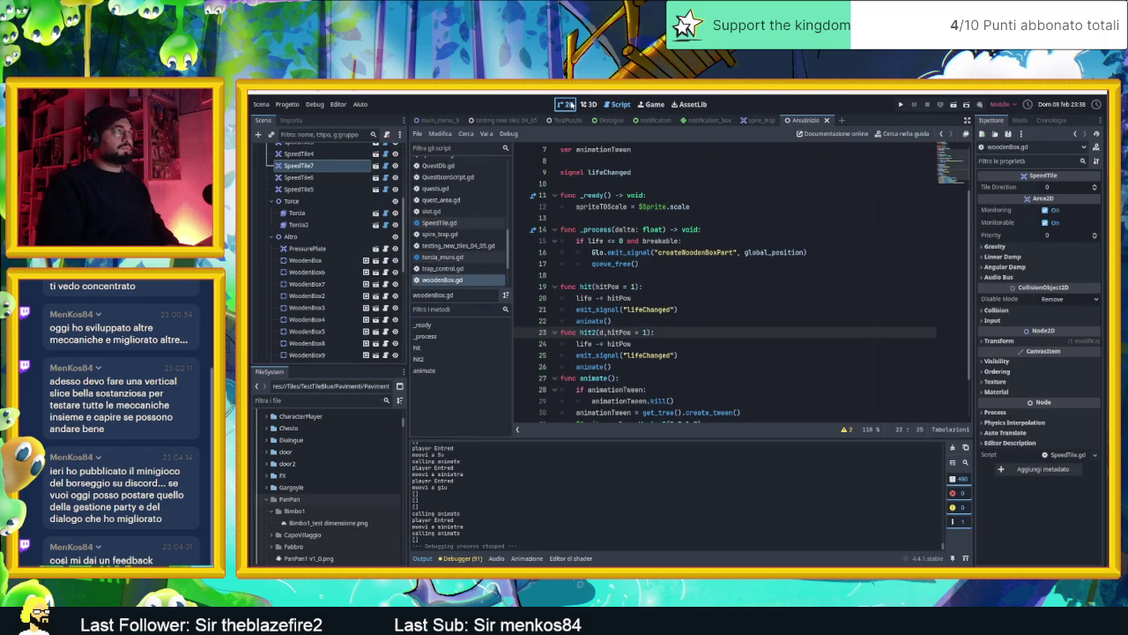
- Switch from the woodenBox.gd script to the AreaInizio level in the 2D editor
{"action": "left_click", "coordinate": [571, 105]}
{"action": "scroll", "coordinate": [719, 245], "scroll_direction": "down", "scroll_amount": 3}
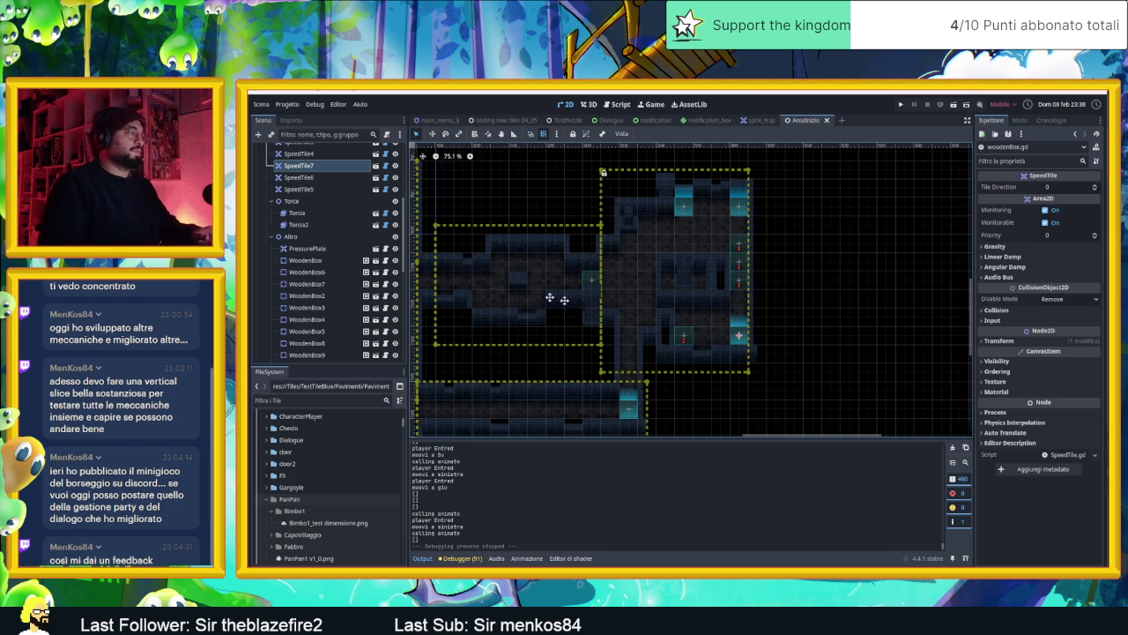
- Pan and zoom across AreaInizio, from the torch-lit starting room to the speed-tile rooms
{"action": "left_click_drag", "start_coordinate": [535, 293], "coordinate": [752, 322]}
{"action": "left_click_drag", "start_coordinate": [569, 286], "coordinate": [703, 306]}
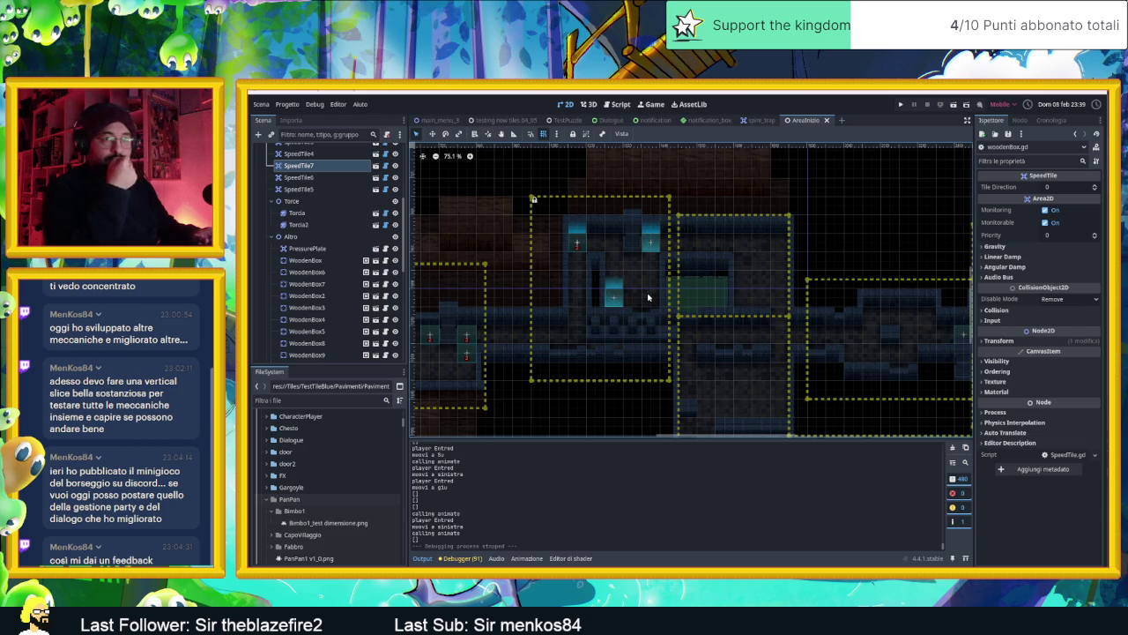
{"action": "scroll", "coordinate": [647, 297], "scroll_direction": "down", "scroll_amount": 4}
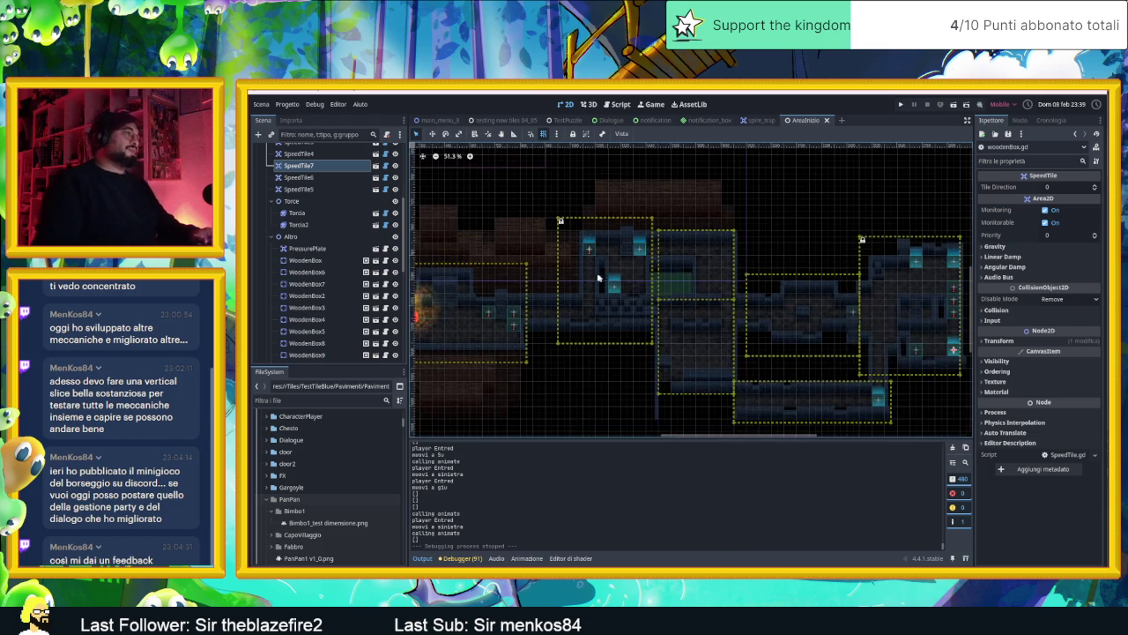
{"action": "left_click_drag", "start_coordinate": [641, 290], "coordinate": [752, 298]}
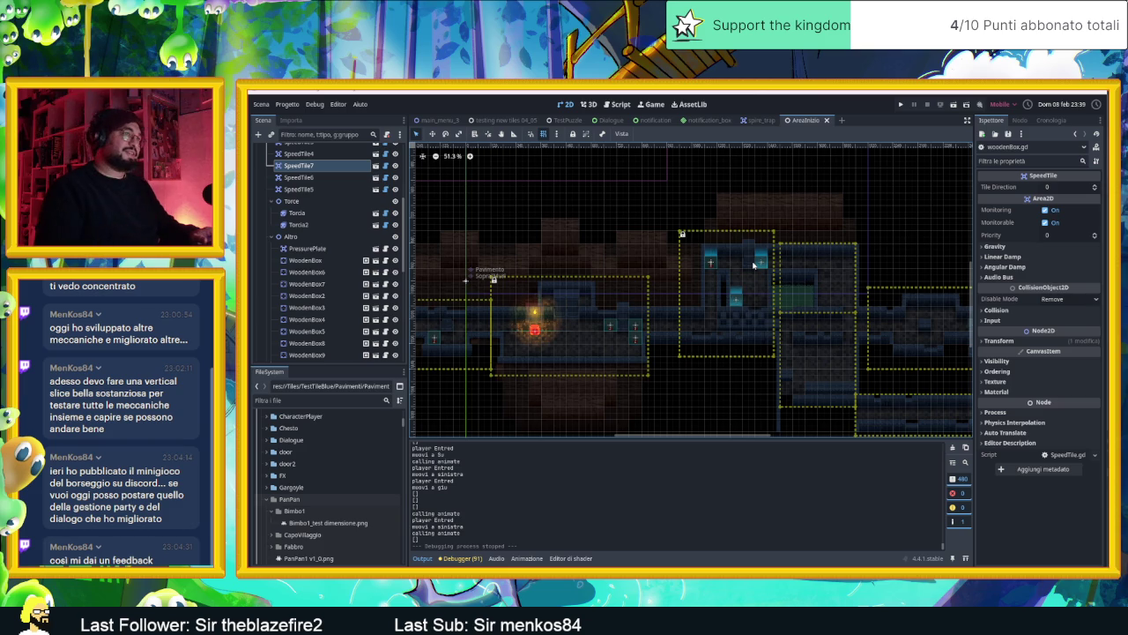
{"action": "scroll", "coordinate": [722, 266], "scroll_direction": "right", "scroll_amount": 3}
{"action": "scroll", "coordinate": [697, 267], "scroll_direction": "down", "scroll_amount": 1}
{"action": "scroll", "coordinate": [676, 267], "scroll_direction": "up", "scroll_amount": 2}
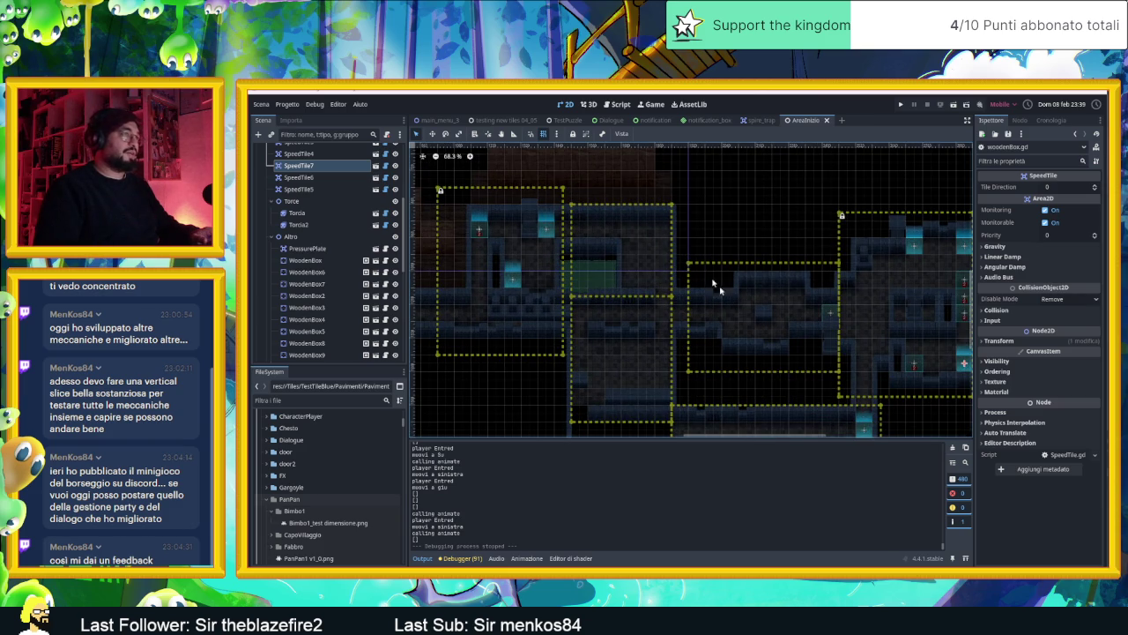
{"action": "scroll", "coordinate": [757, 274], "scroll_direction": "down", "scroll_amount": 1}
{"action": "scroll", "coordinate": [757, 273], "scroll_direction": "right", "scroll_amount": 1}
{"action": "scroll", "coordinate": [758, 282], "scroll_direction": "left", "scroll_amount": 3}
{"action": "scroll", "coordinate": [797, 297], "scroll_direction": "up", "scroll_amount": 1}
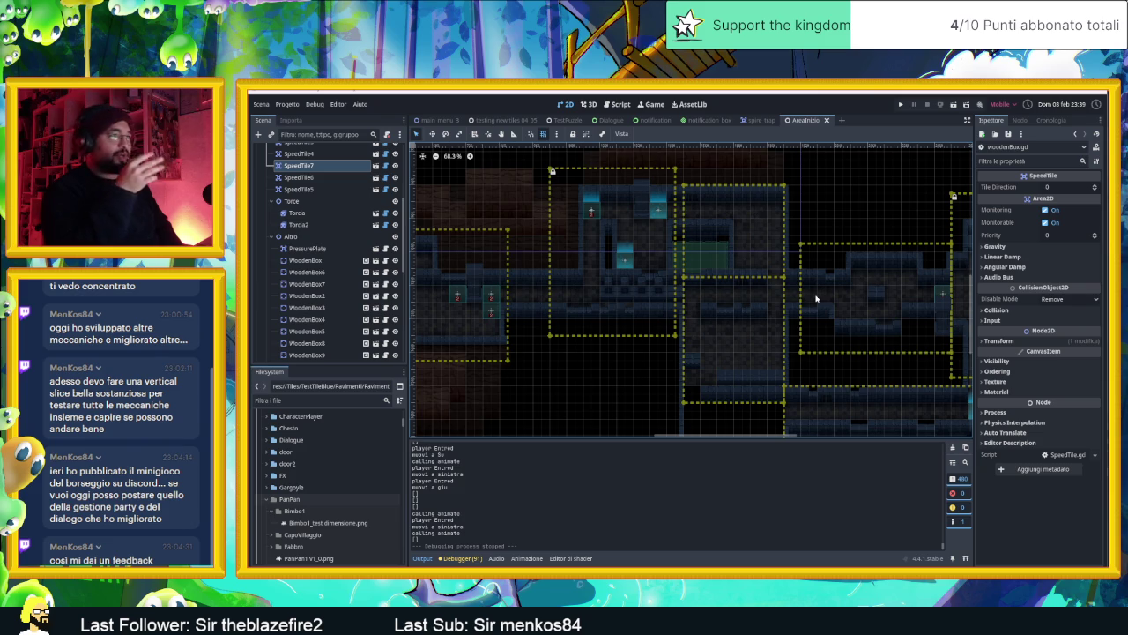
{"action": "scroll", "coordinate": [811, 300], "scroll_direction": "down", "scroll_amount": 3}
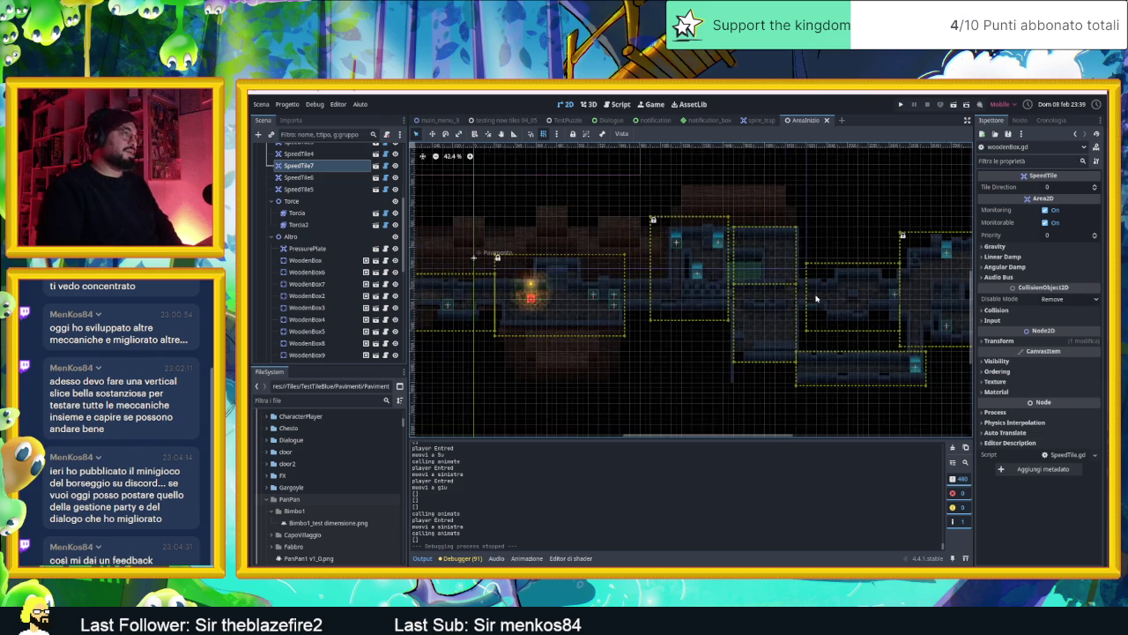